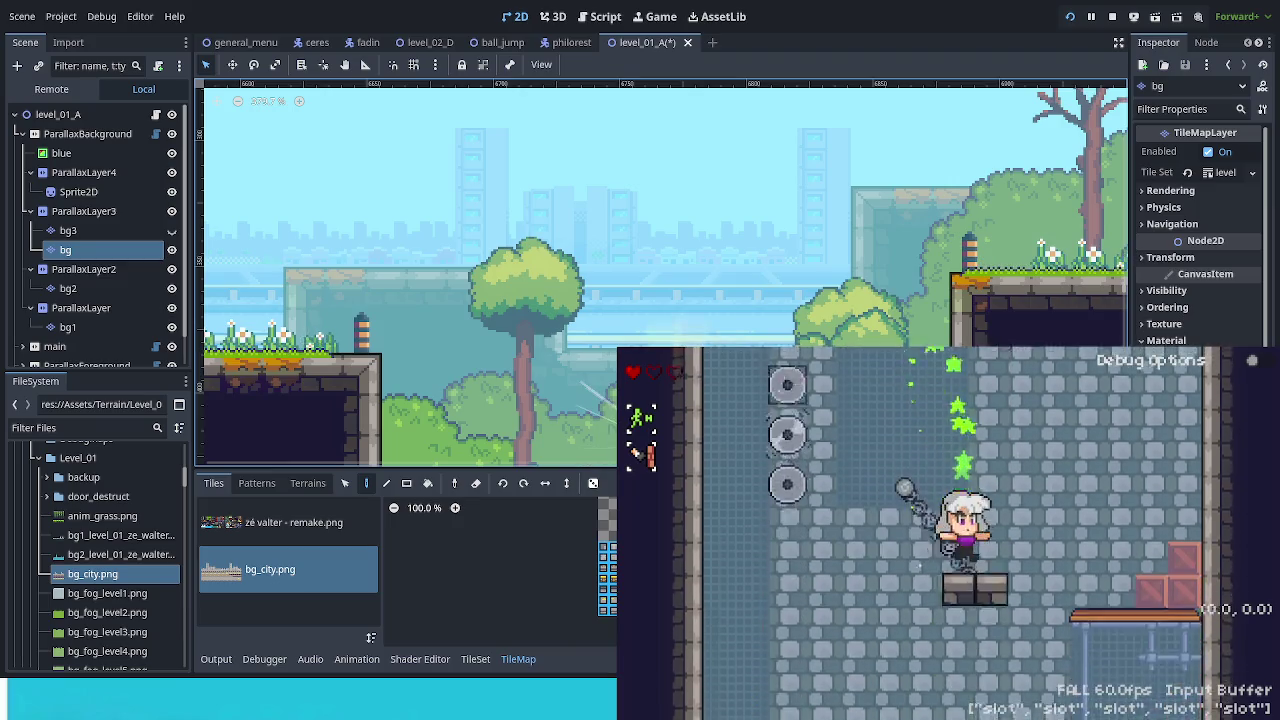
Jump onto the chain, then jump right into the blue orb to exit to the overworld map.
{"action": "key", "text": "space"}
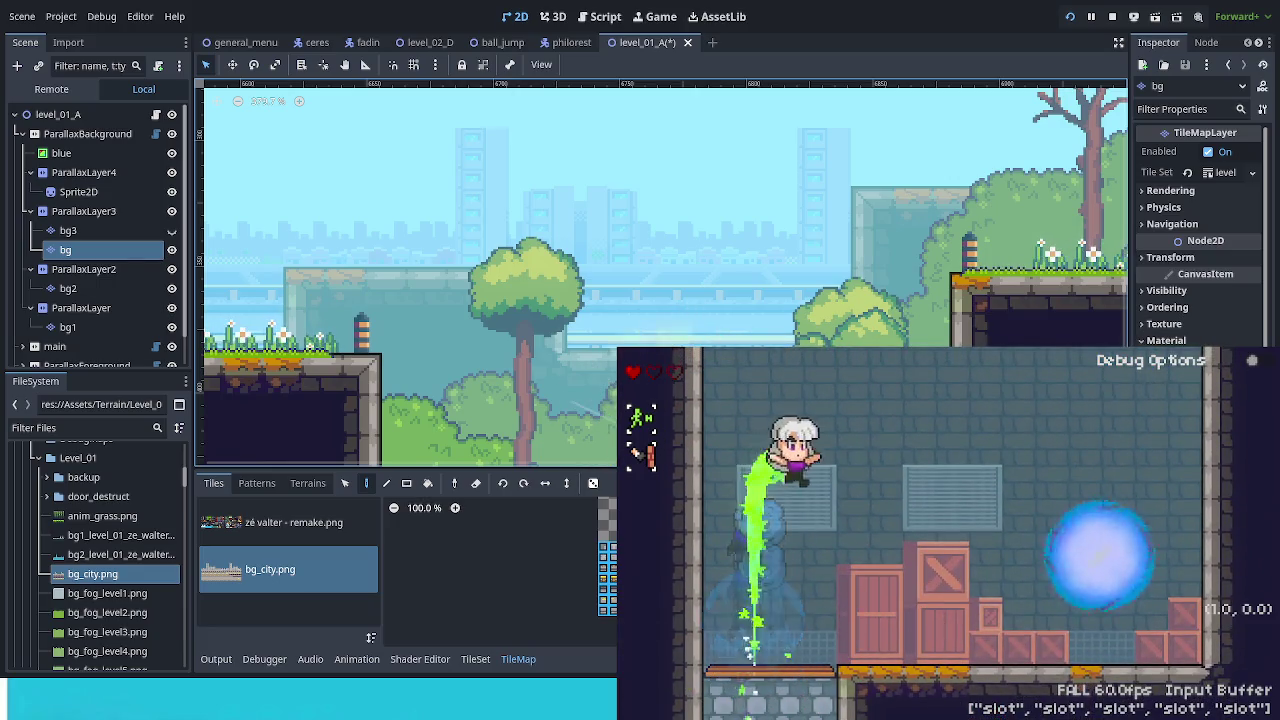
{"action": "key", "text": "space"}
{"action": "key", "text": "Right"}
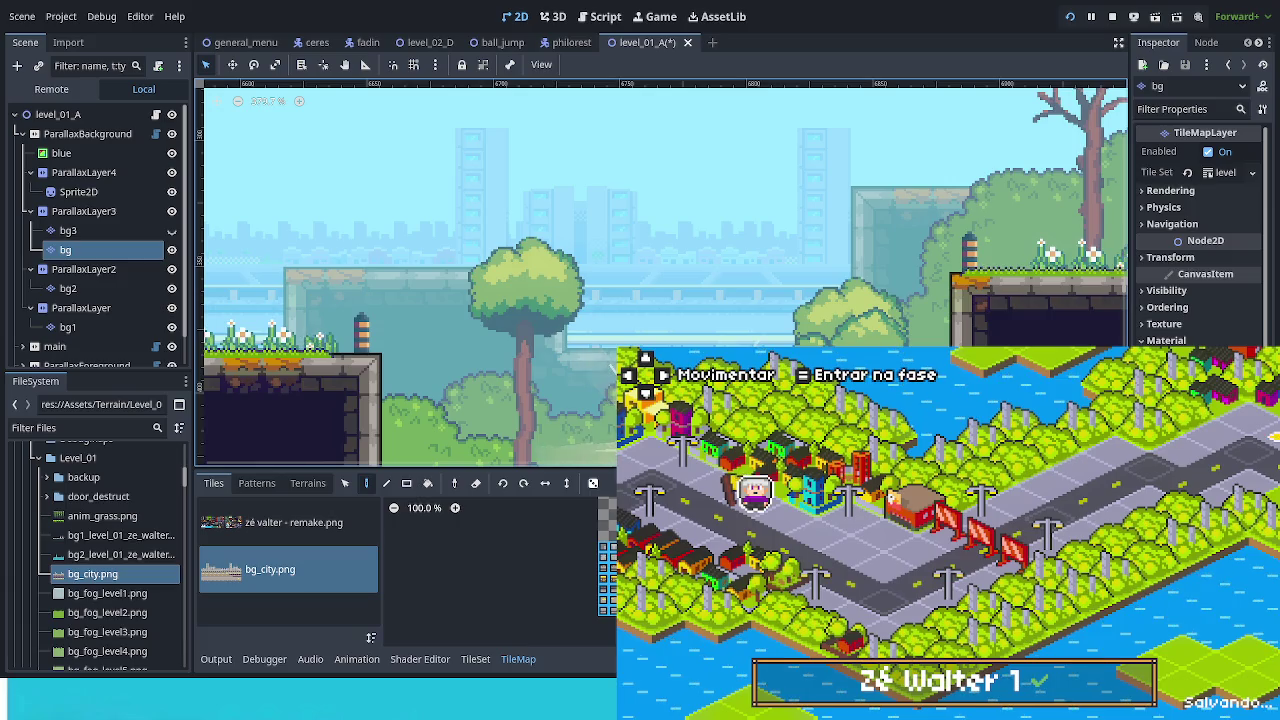
Walk the character right along the overworld road to the next purple stage.
{"action": "key", "text": "Right"}
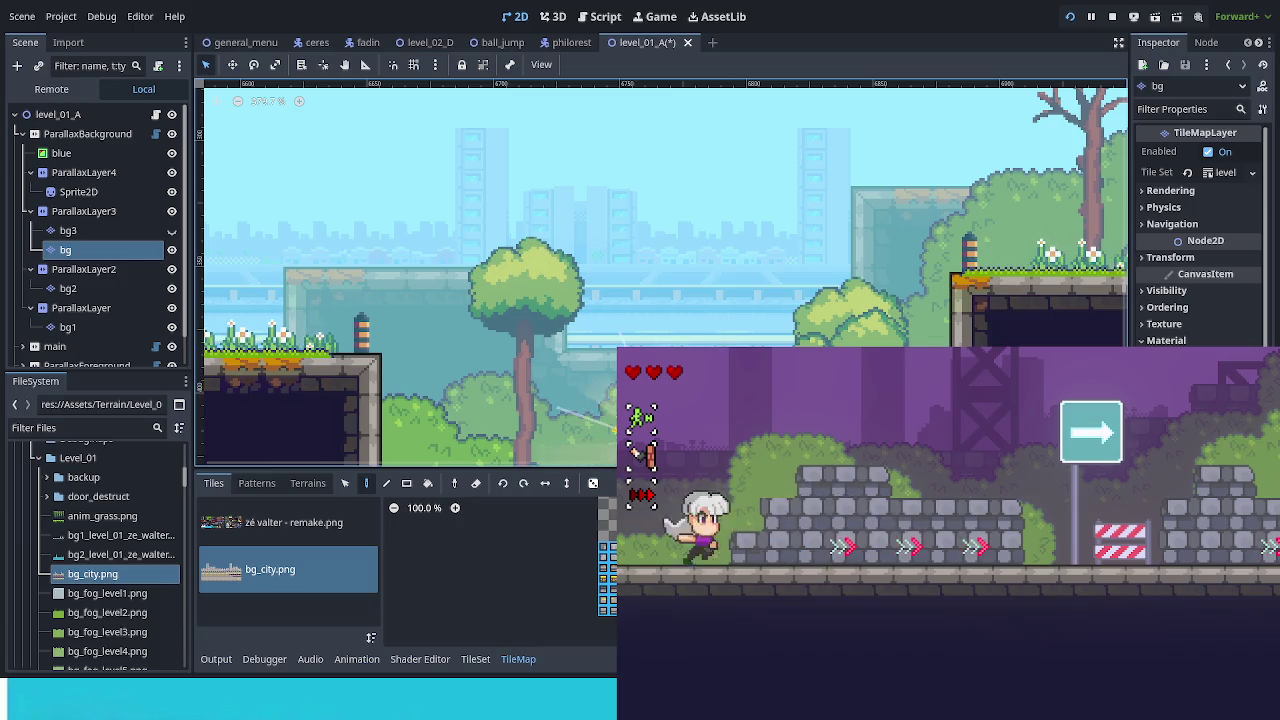
Turn on the Bike option in the game's debug options and resume play.
{"action": "key", "text": "F1"}
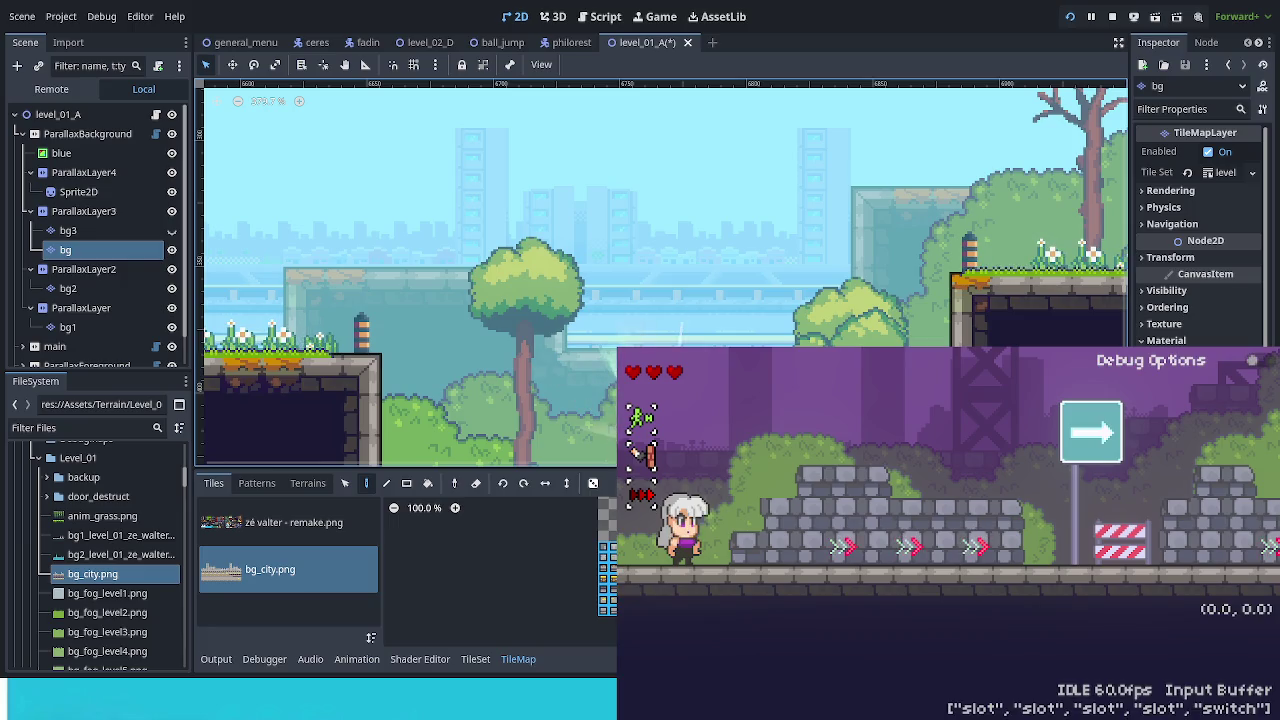
{"action": "key", "text": "F2"}
{"action": "key", "text": "Down"}
{"action": "key", "text": "Down"}
{"action": "key", "text": "Return"}
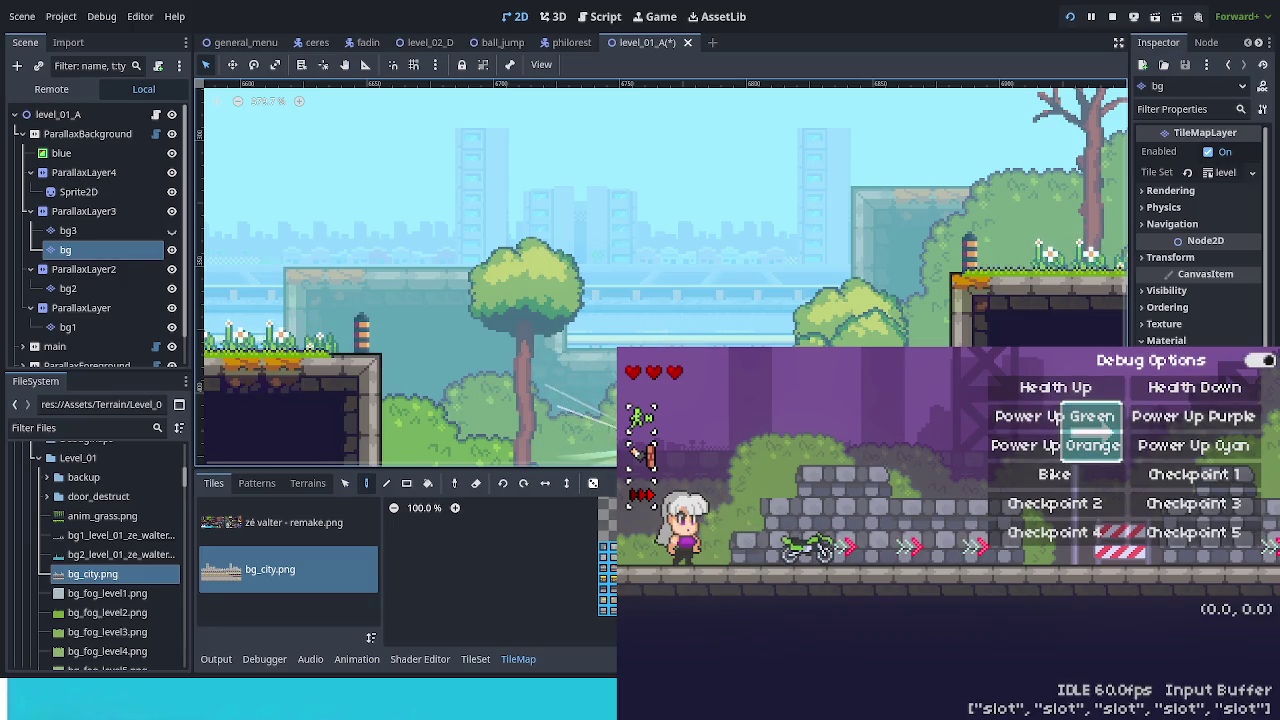
Ride the bike right over the arrows, bounce off the spring, and turn back left on the slopes.
{"action": "key", "text": "F2"}
{"action": "key", "text": "Right"}
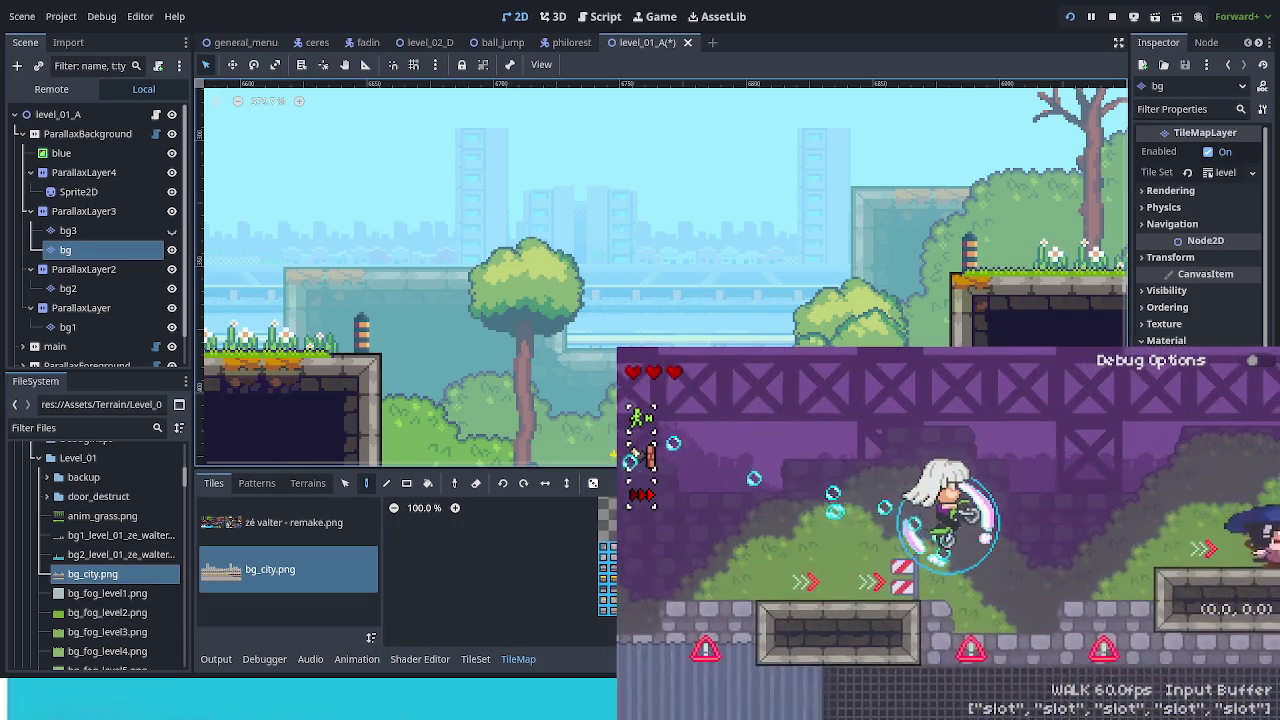
{"action": "key", "text": "Right"}
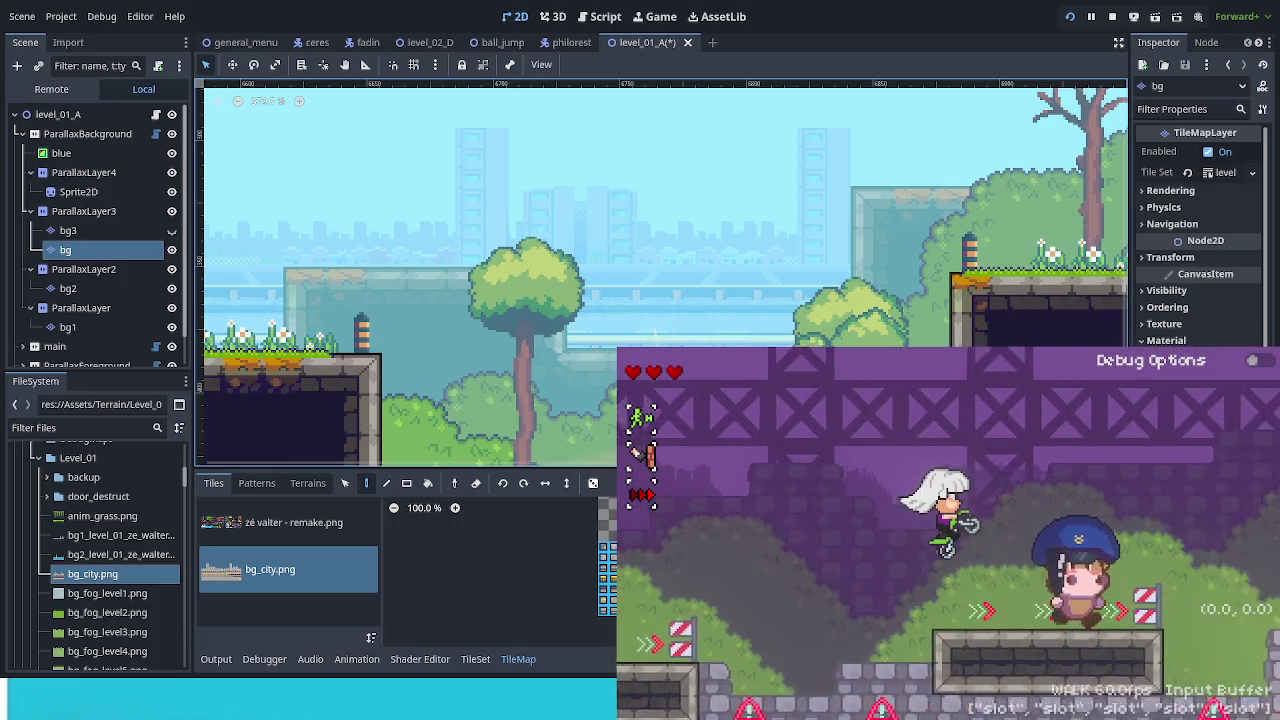
{"action": "key", "text": "space"}
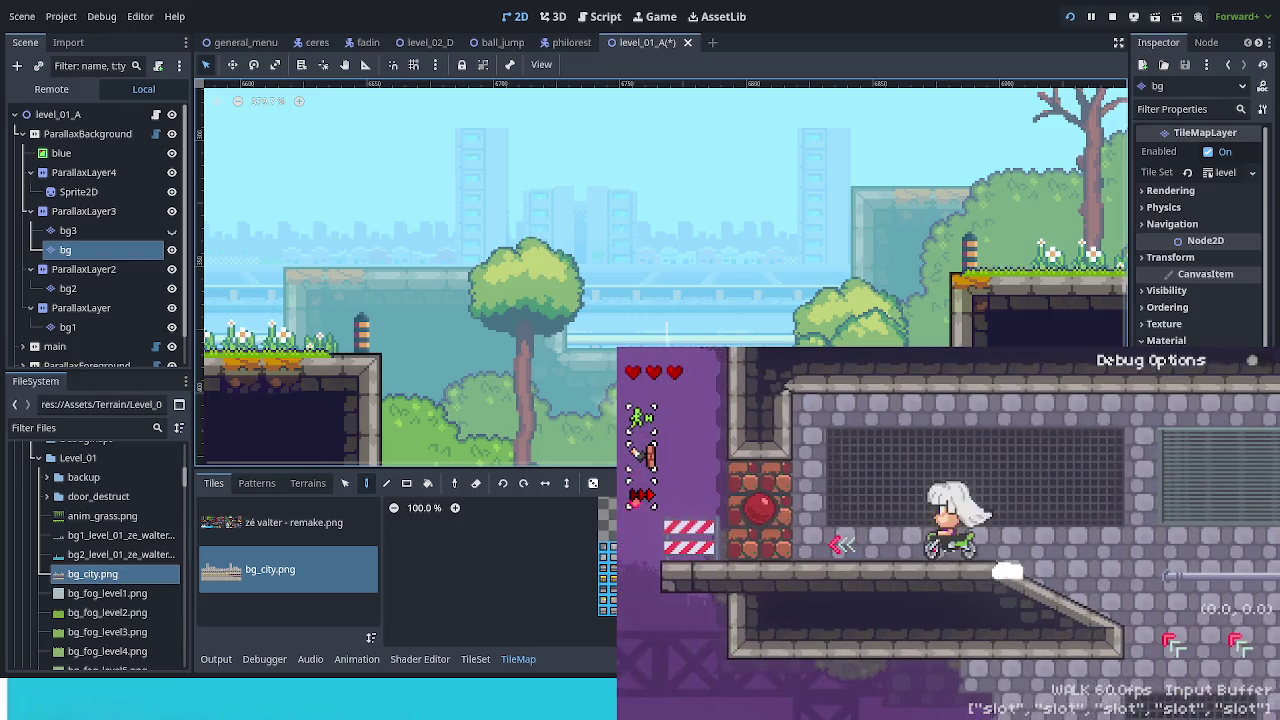
{"action": "key", "text": "space"}
{"action": "key", "text": "Left"}
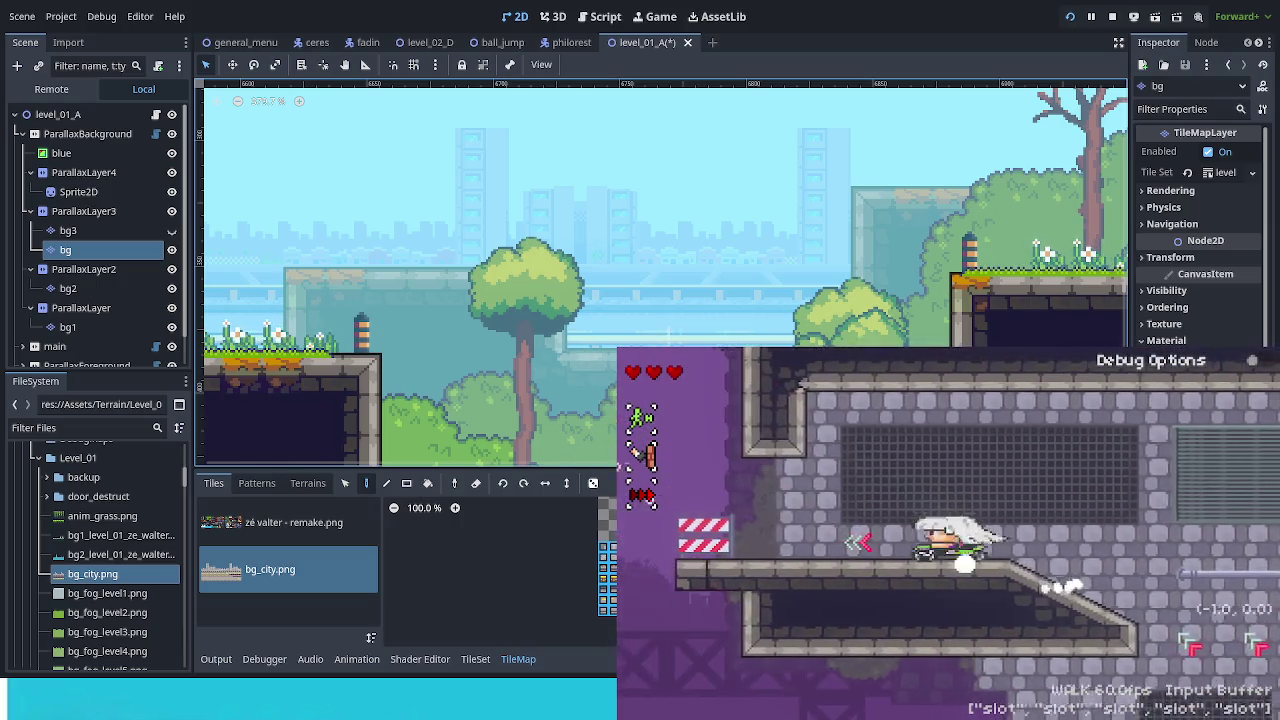
{"action": "key", "text": "Right"}
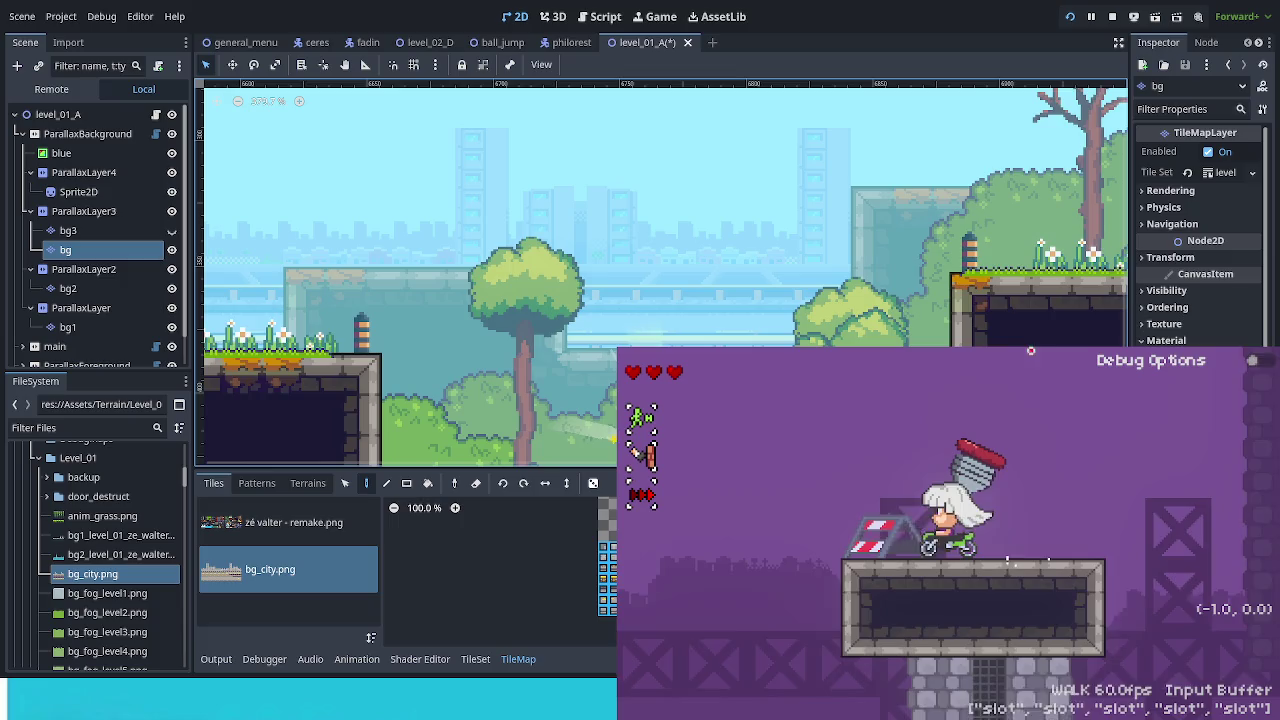
{"action": "key", "text": "Right"}
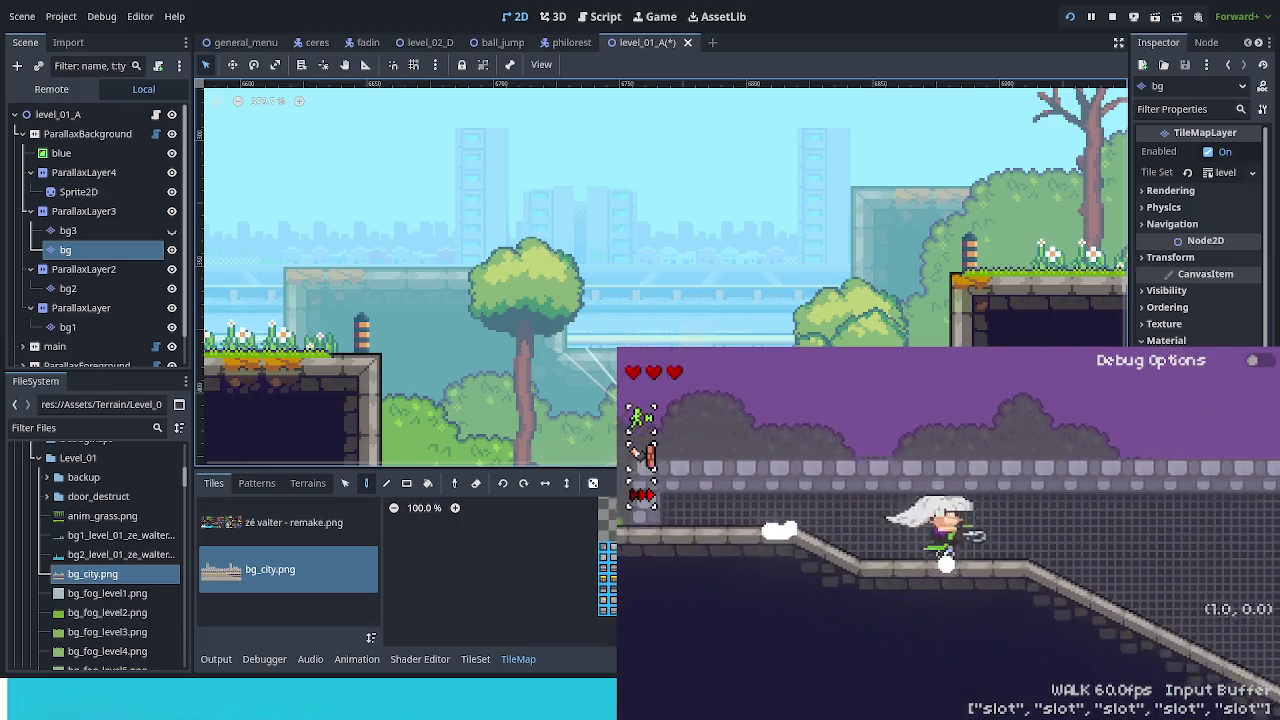
{"action": "key", "text": "Left"}
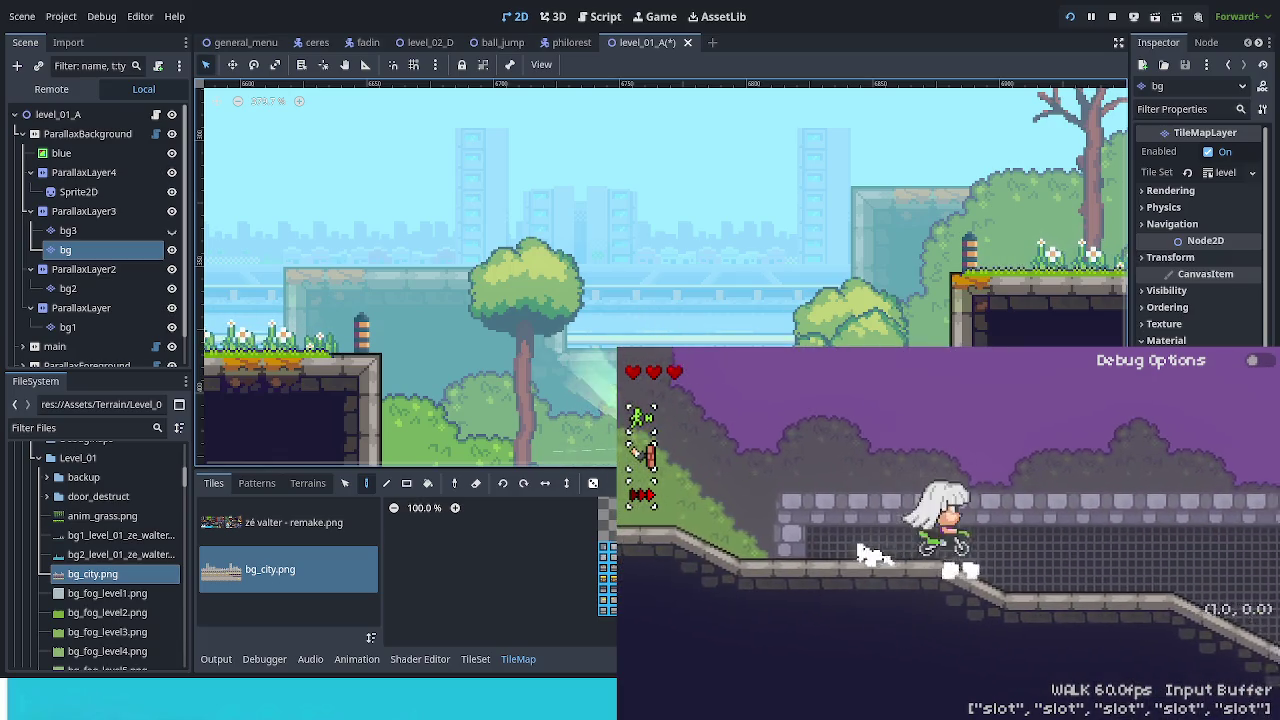
{"action": "key", "text": "Left"}
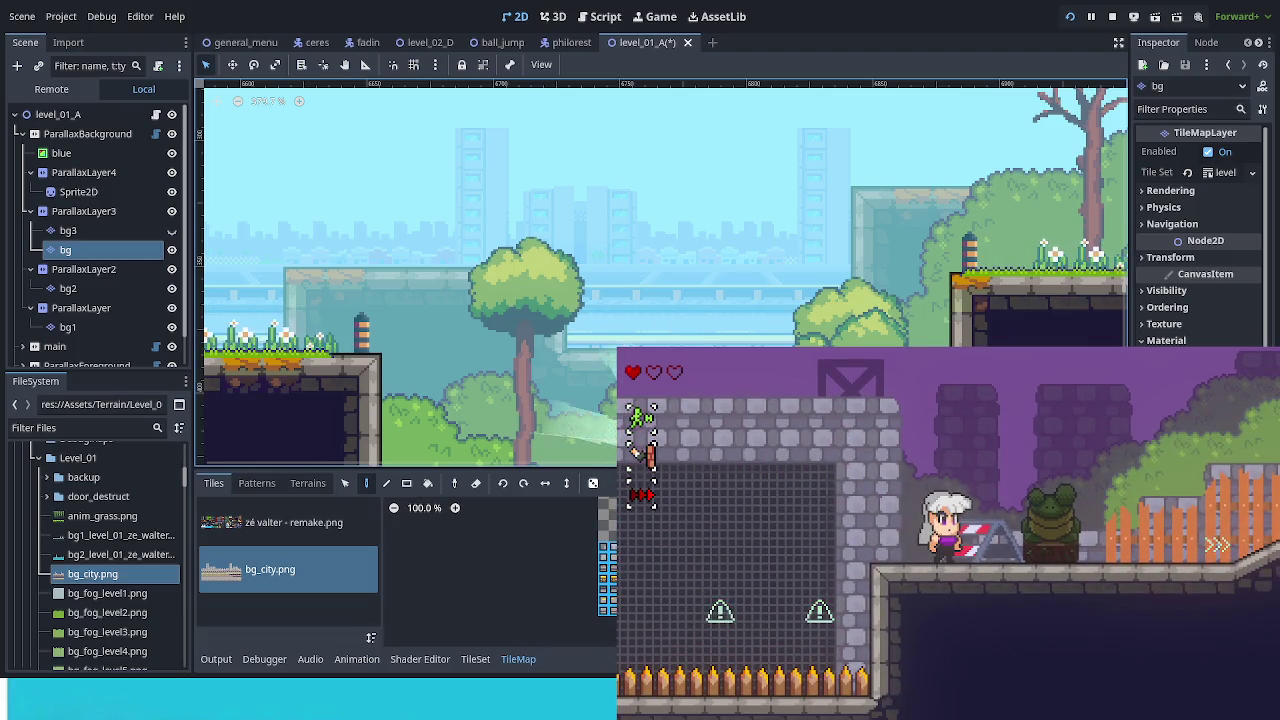
Refill health through the debug options, ride past the checkpoint, and stop the game with F8.
{"action": "key", "text": "Escape"}
{"action": "key", "text": "Return"}
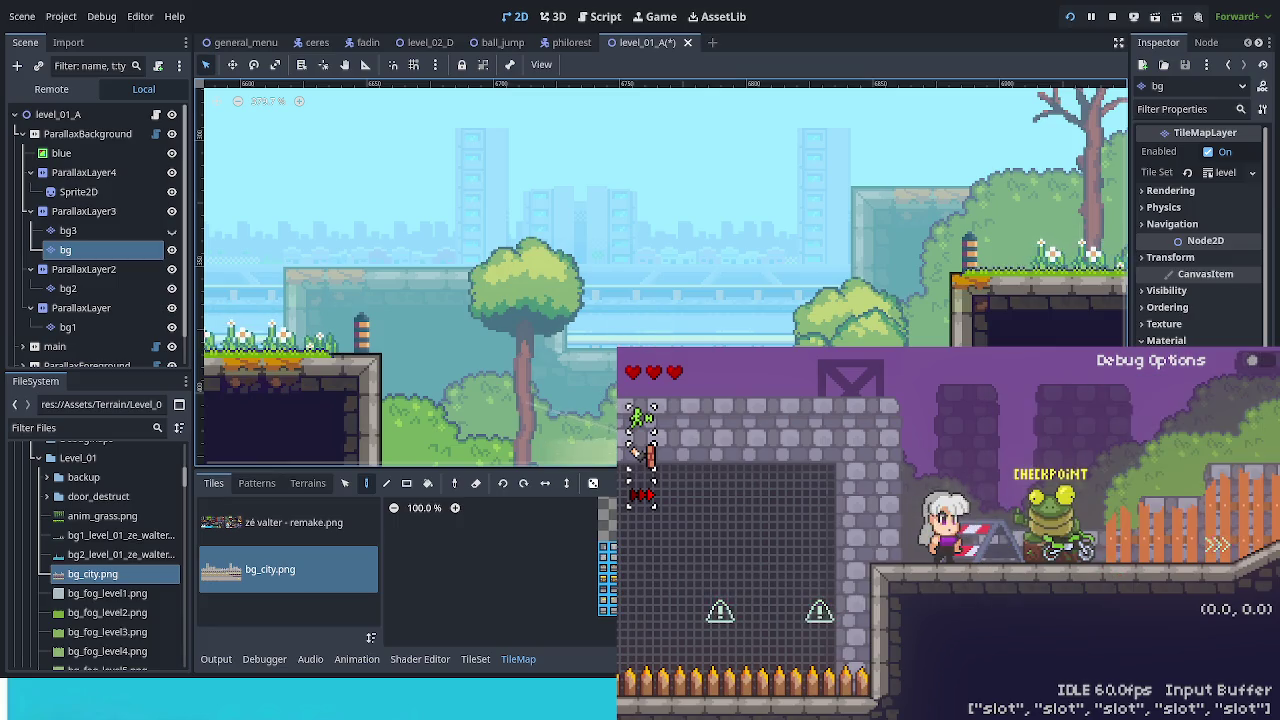
{"action": "key", "text": "Right"}
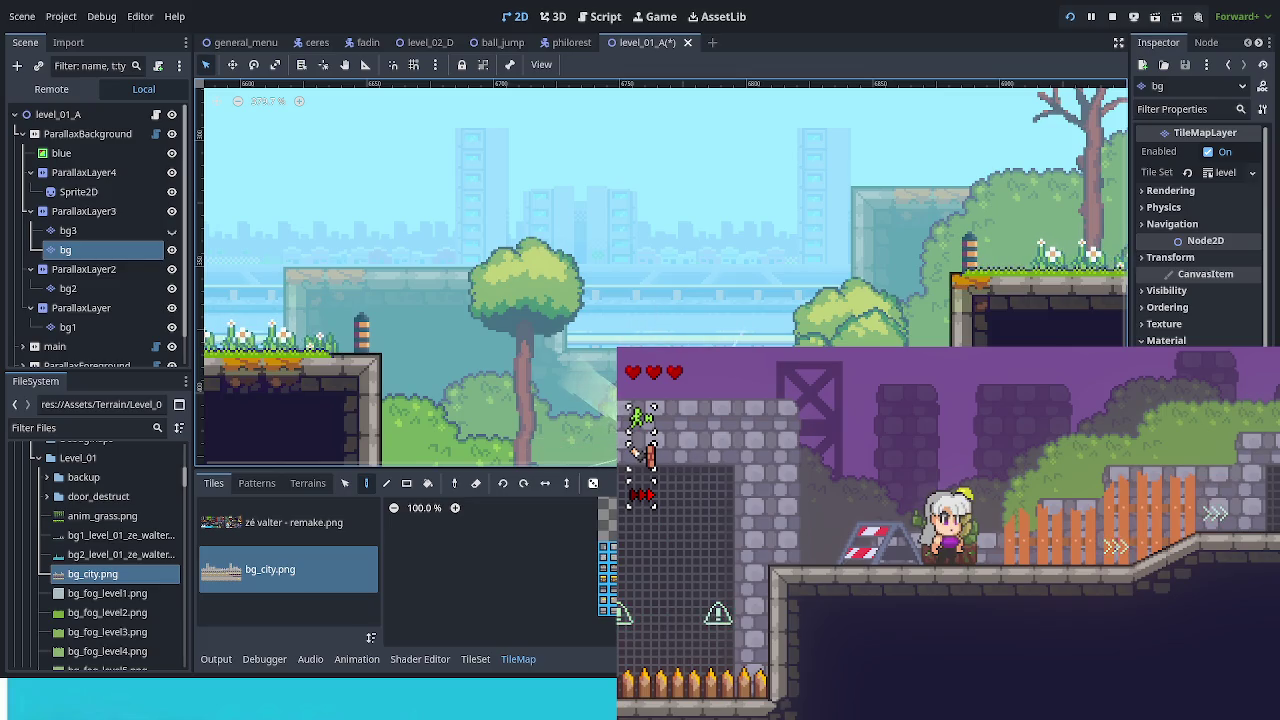
{"action": "key", "text": "F8"}
Save level_01_A, then close the level_01_A, level_02_D, ball_jump and philorest scene tabs.
{"action": "key", "text": "ctrl+s"}
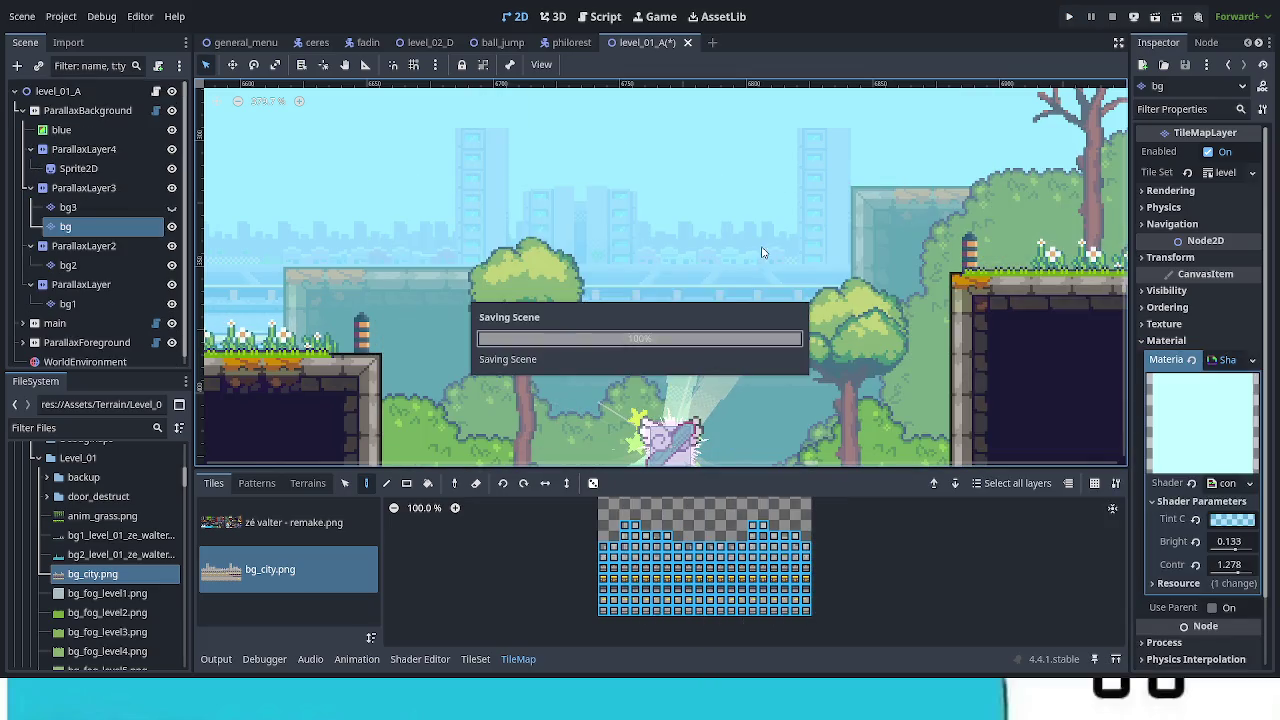
{"action": "left_click", "coordinate": [687, 42]}
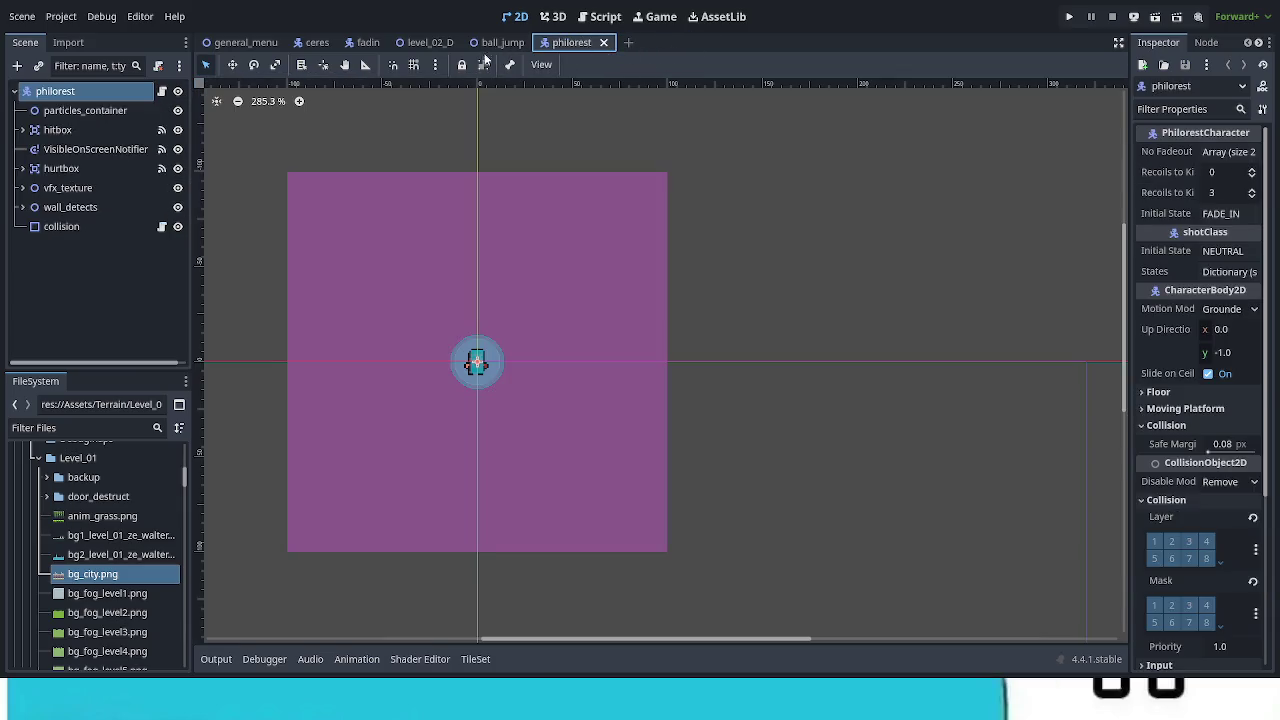
{"action": "left_click", "coordinate": [425, 45]}
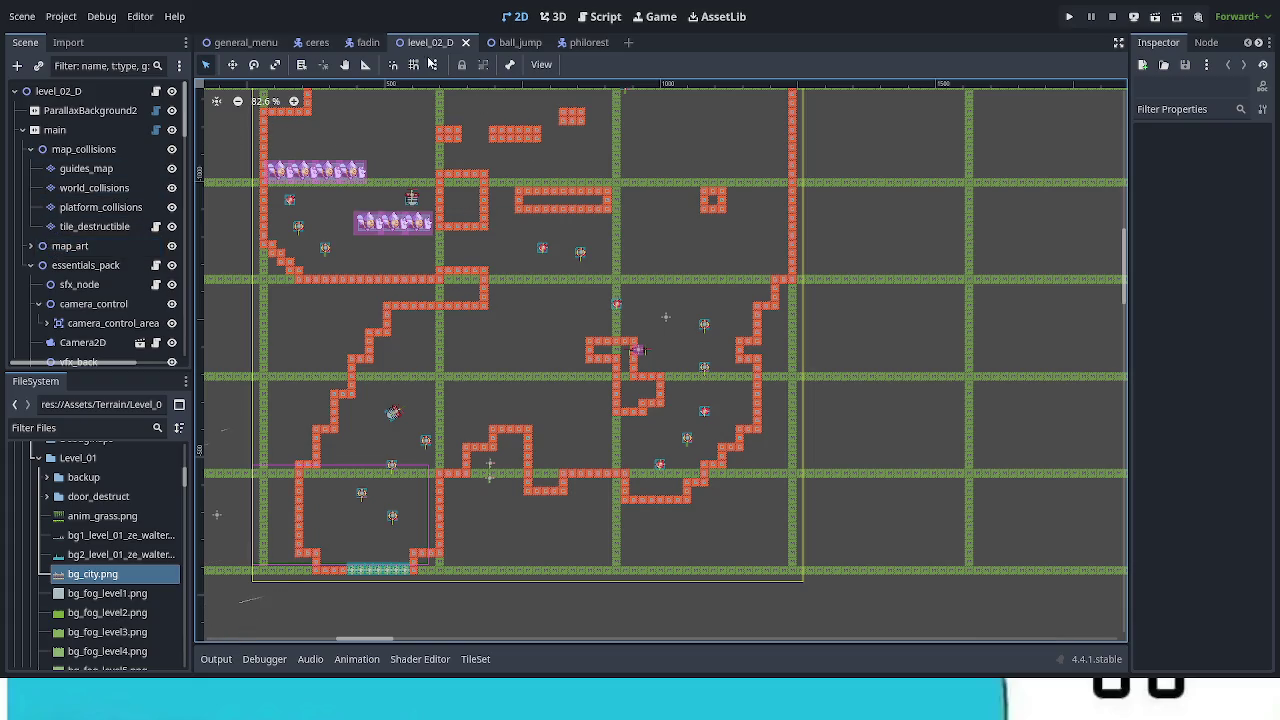
{"action": "left_click", "coordinate": [465, 43]}
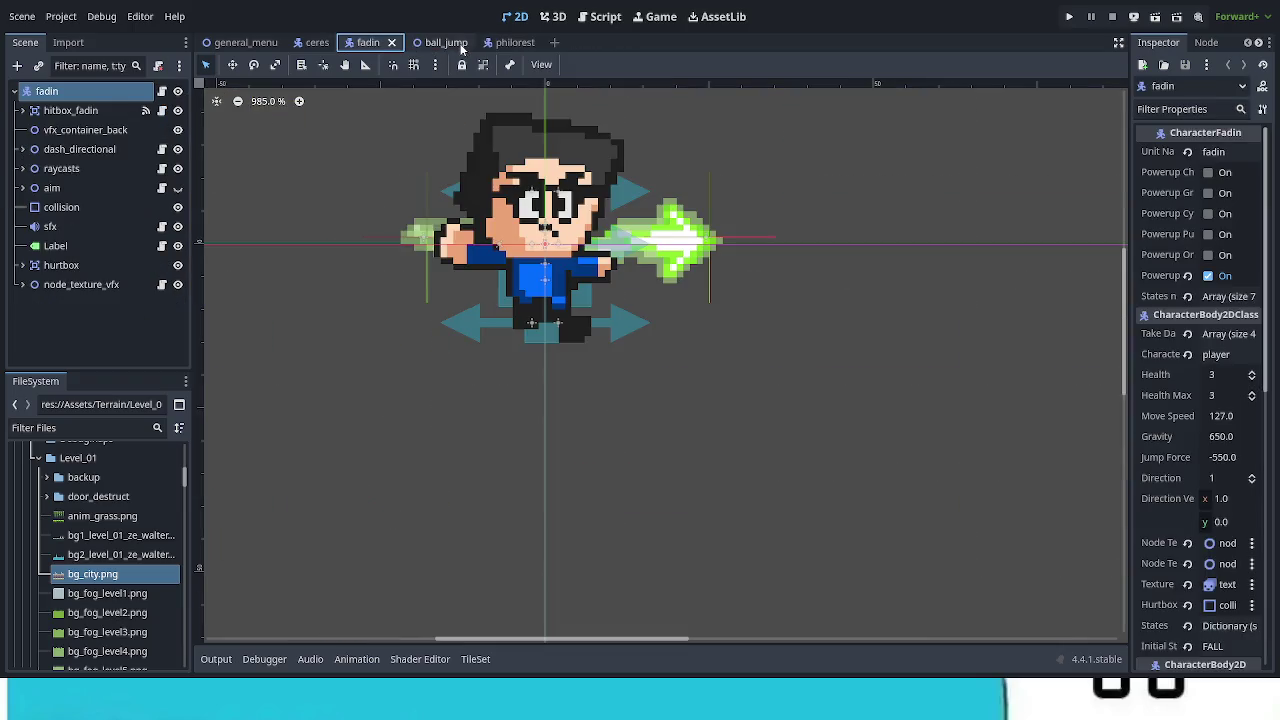
{"action": "left_click", "coordinate": [452, 46]}
{"action": "left_click", "coordinate": [462, 43]}
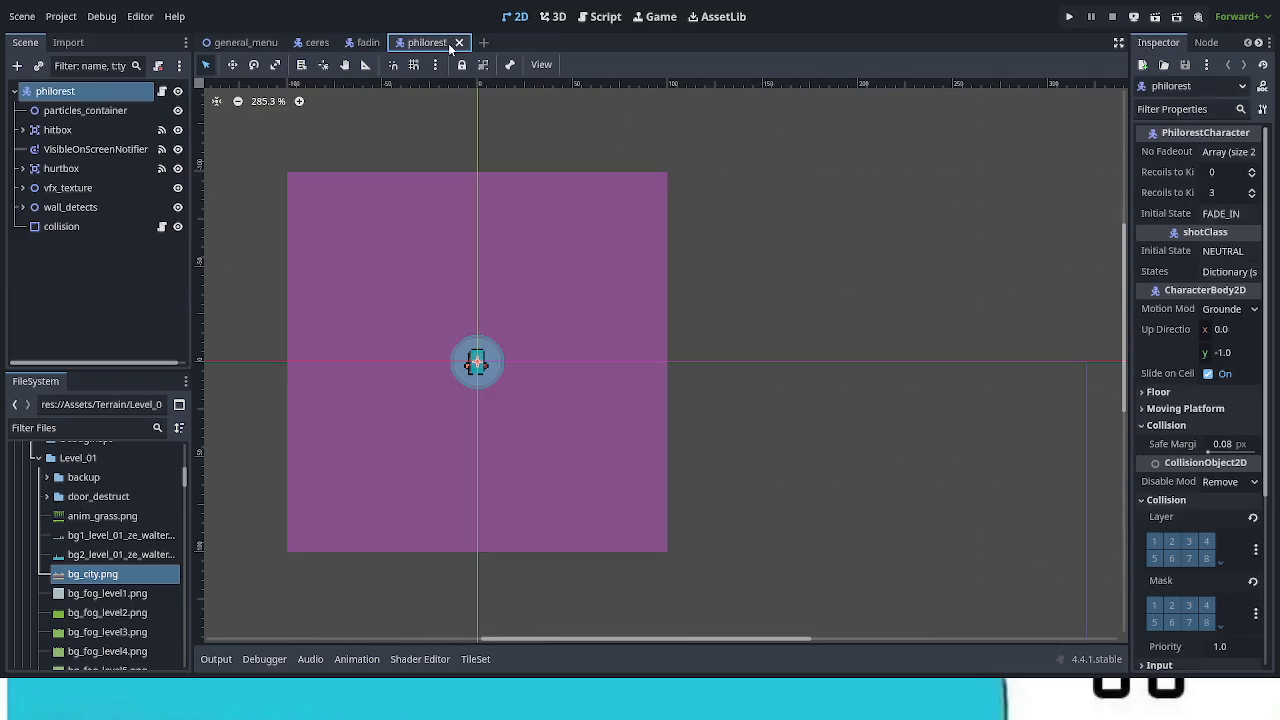
{"action": "left_click", "coordinate": [460, 43]}
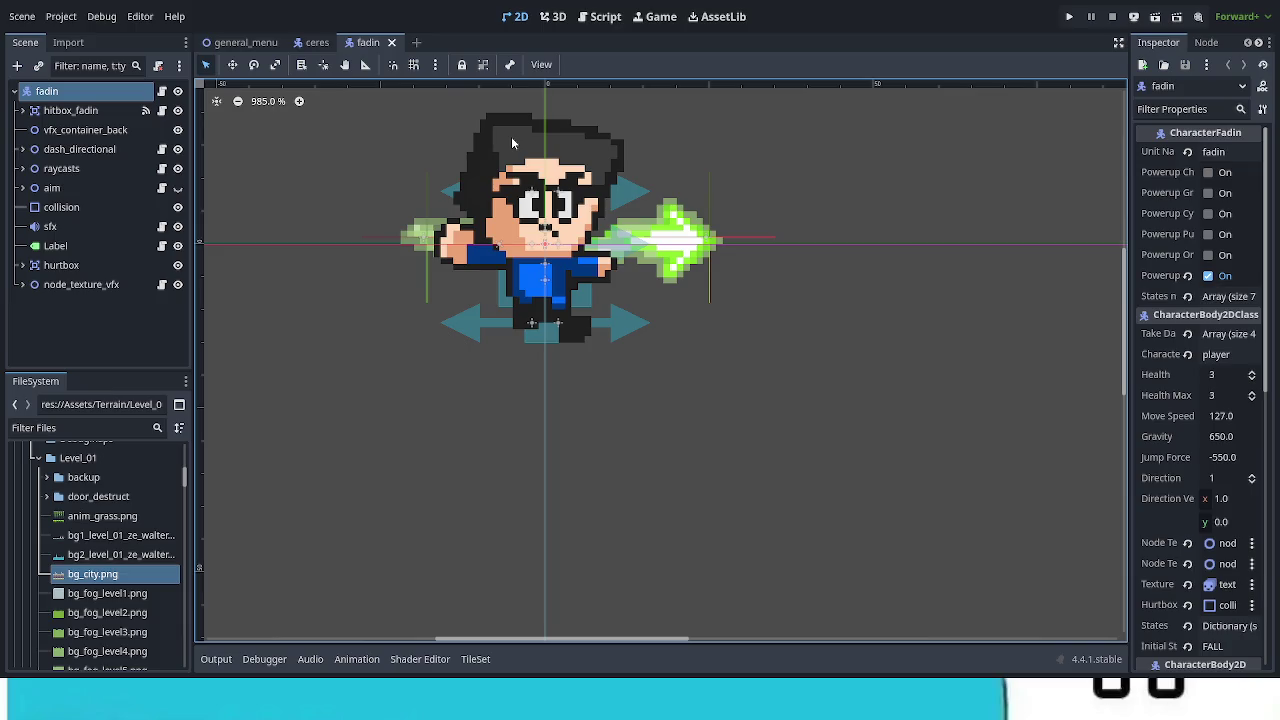
Collapse the Level_01, special_blocks, Terrain, Traps and Assets folders in the FileSystem dock.
{"action": "left_click", "coordinate": [39, 459]}
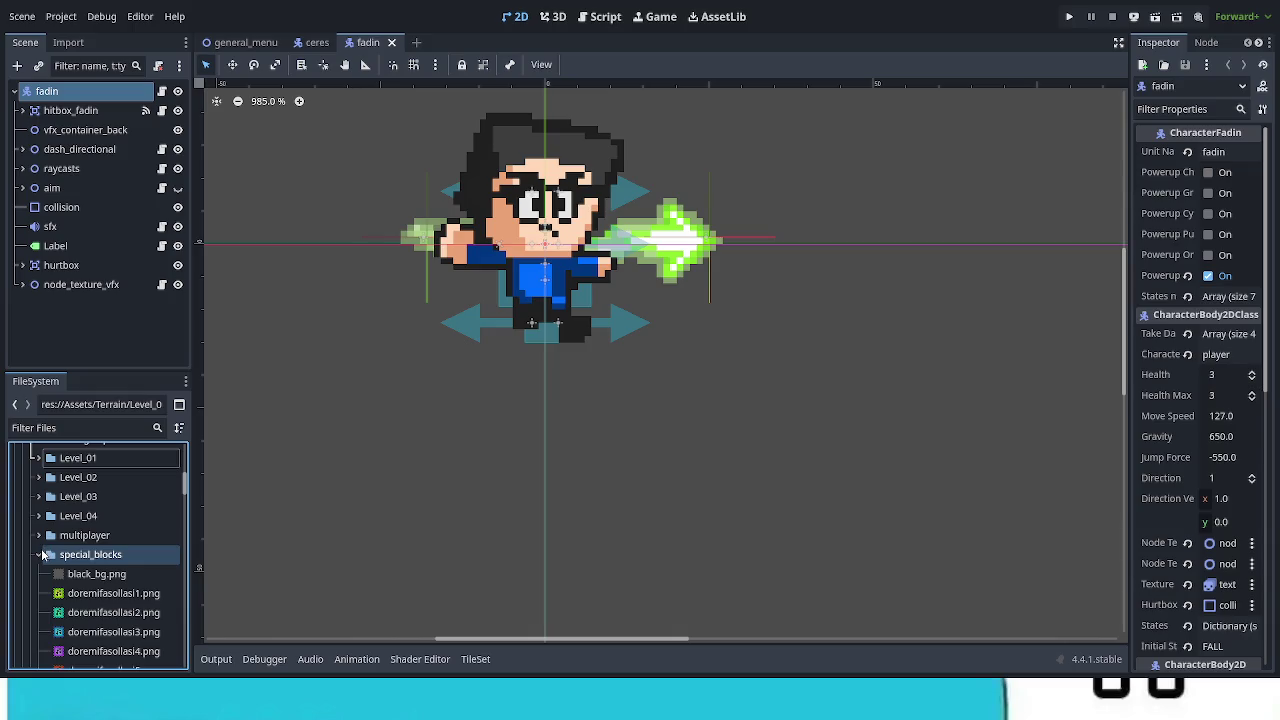
{"action": "left_click", "coordinate": [39, 554]}
{"action": "scroll", "coordinate": [80, 540], "scroll_direction": "up", "scroll_amount": 2}
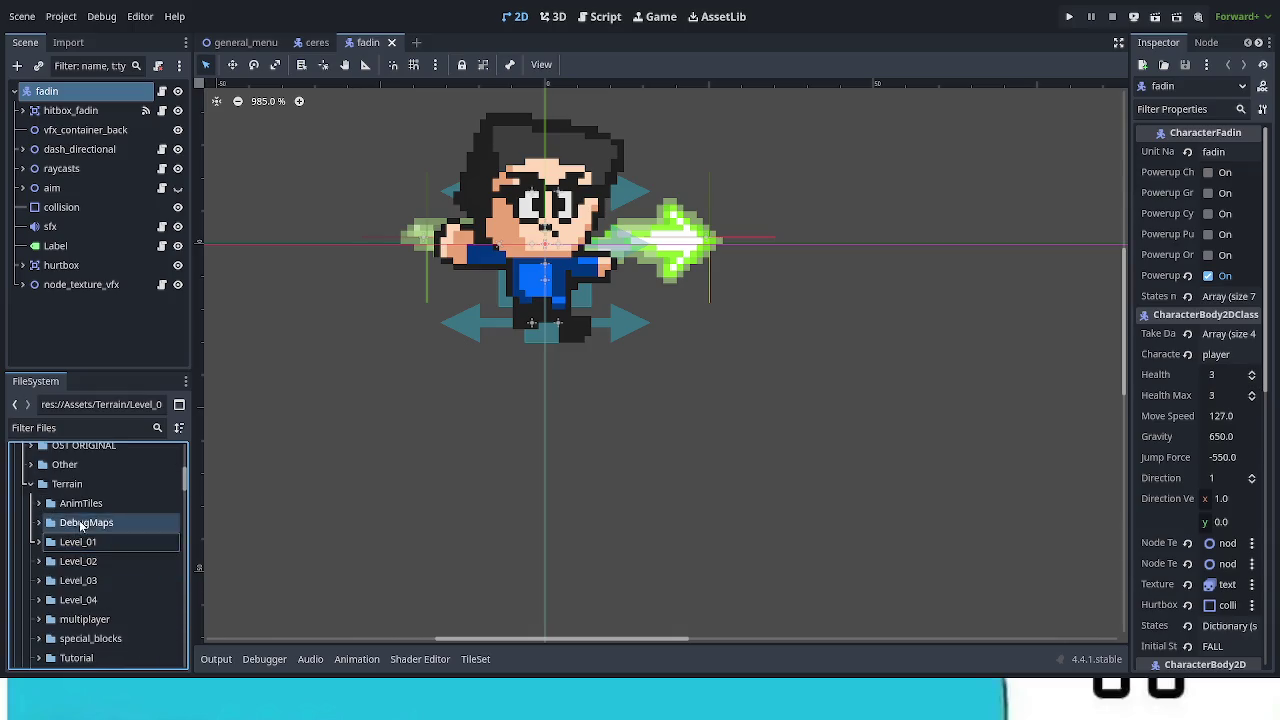
{"action": "left_click", "coordinate": [30, 484]}
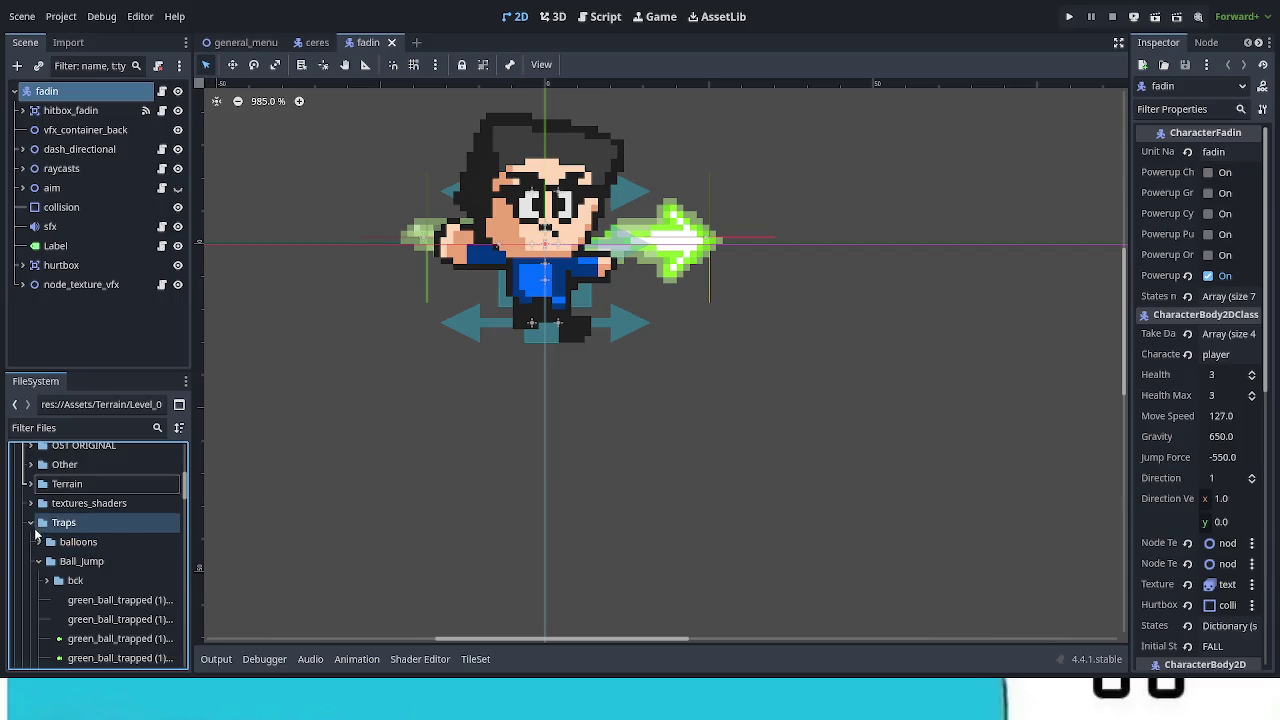
{"action": "left_click", "coordinate": [31, 523]}
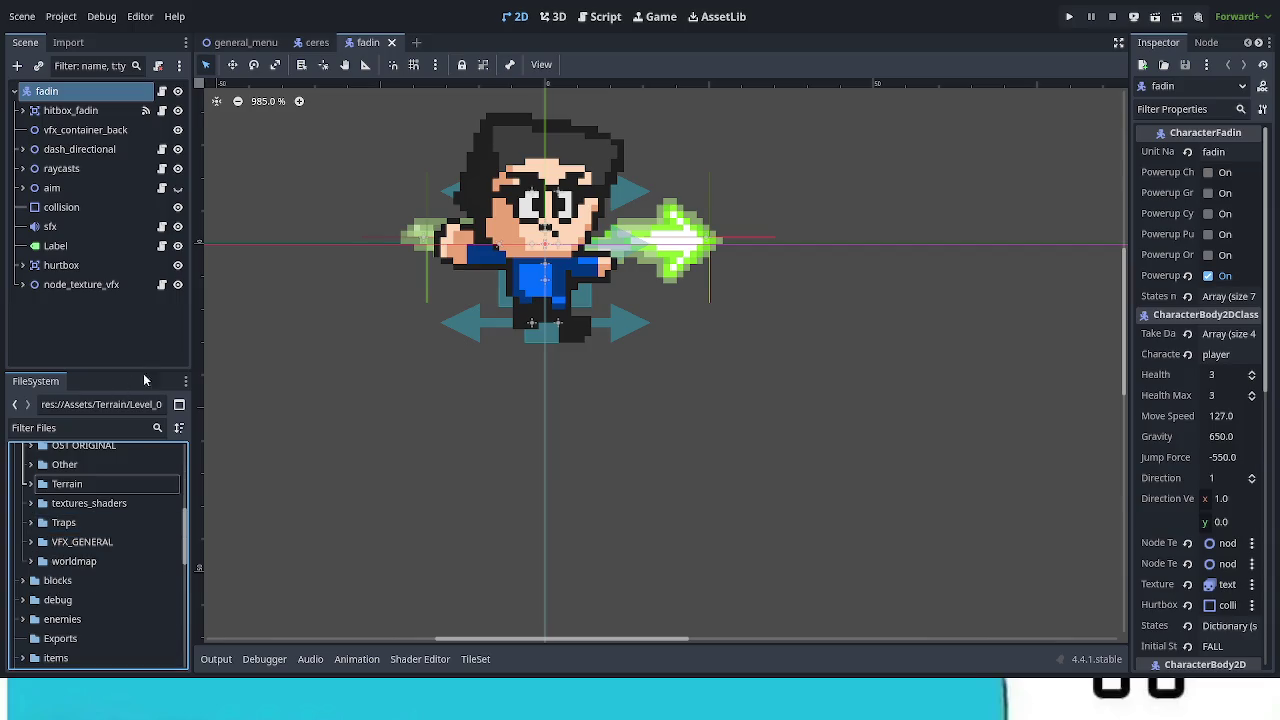
{"action": "scroll", "coordinate": [90, 560], "scroll_direction": "up", "scroll_amount": 5}
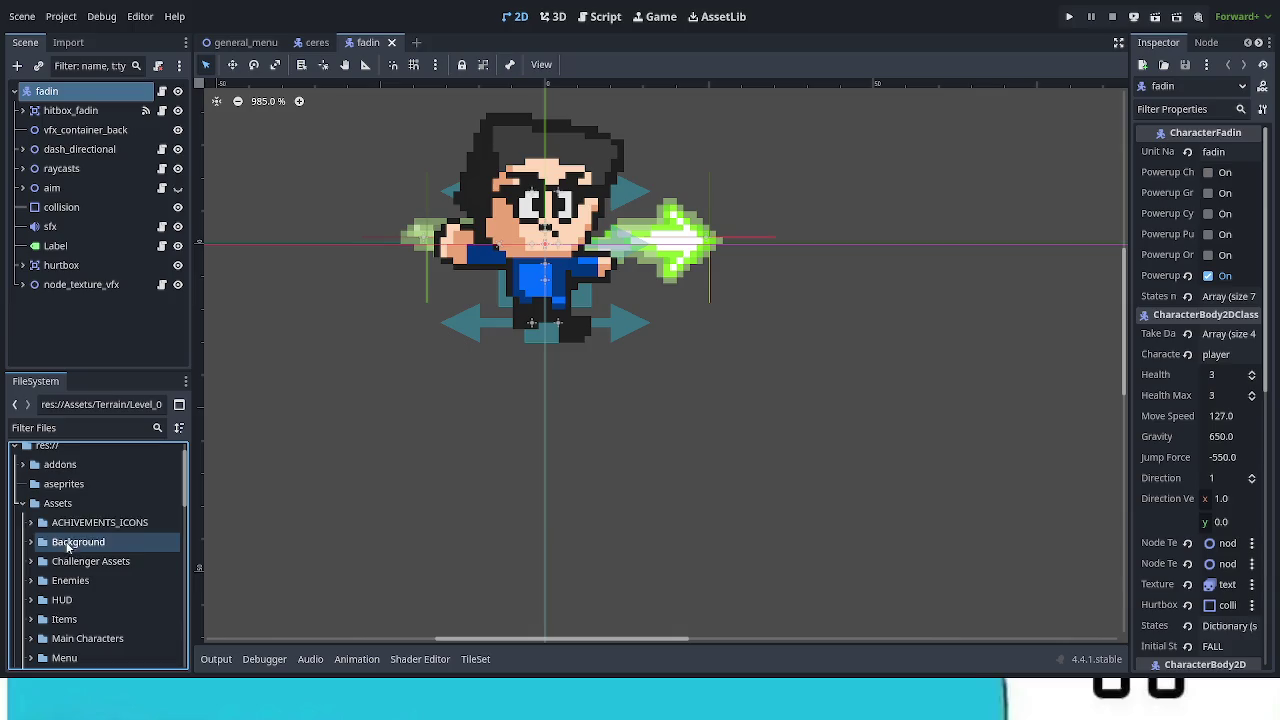
{"action": "left_click", "coordinate": [22, 503]}
{"action": "scroll", "coordinate": [60, 555], "scroll_direction": "down", "scroll_amount": 3}
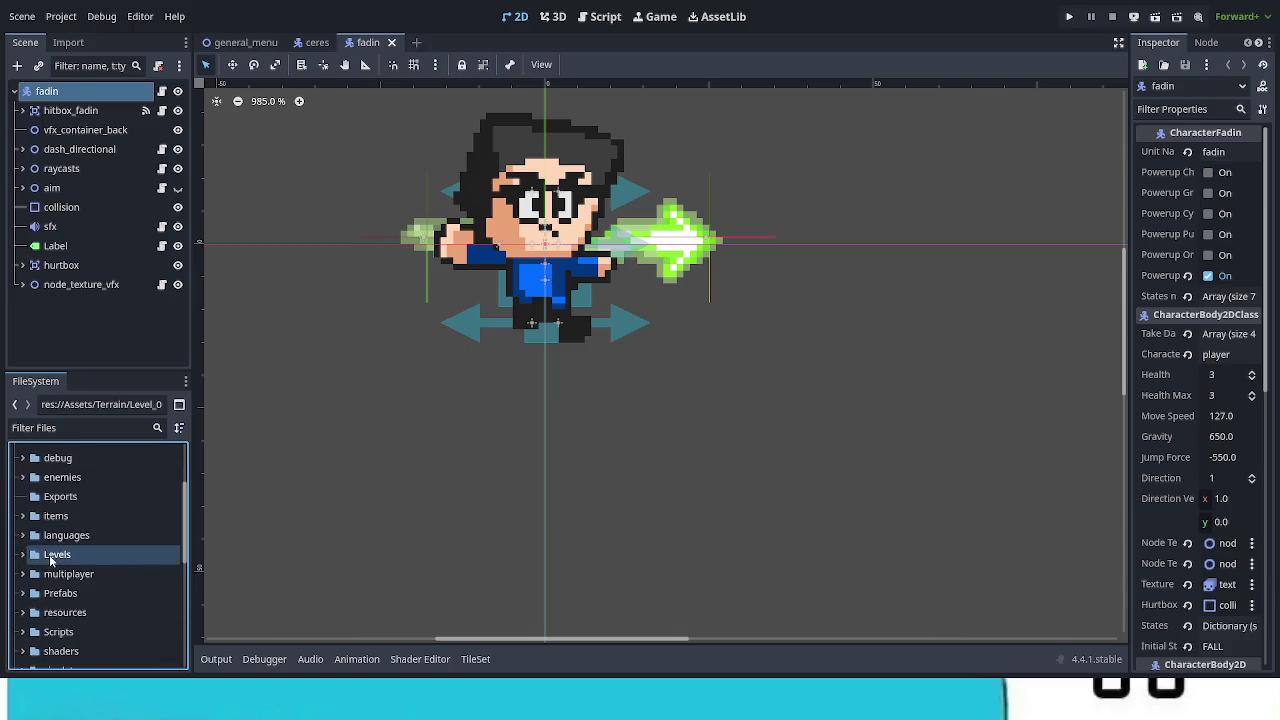
Expand the Levels folder and open level_01_D.tscn.
{"action": "left_click", "coordinate": [22, 555]}
{"action": "scroll", "coordinate": [100, 580], "scroll_direction": "down", "scroll_amount": 2}
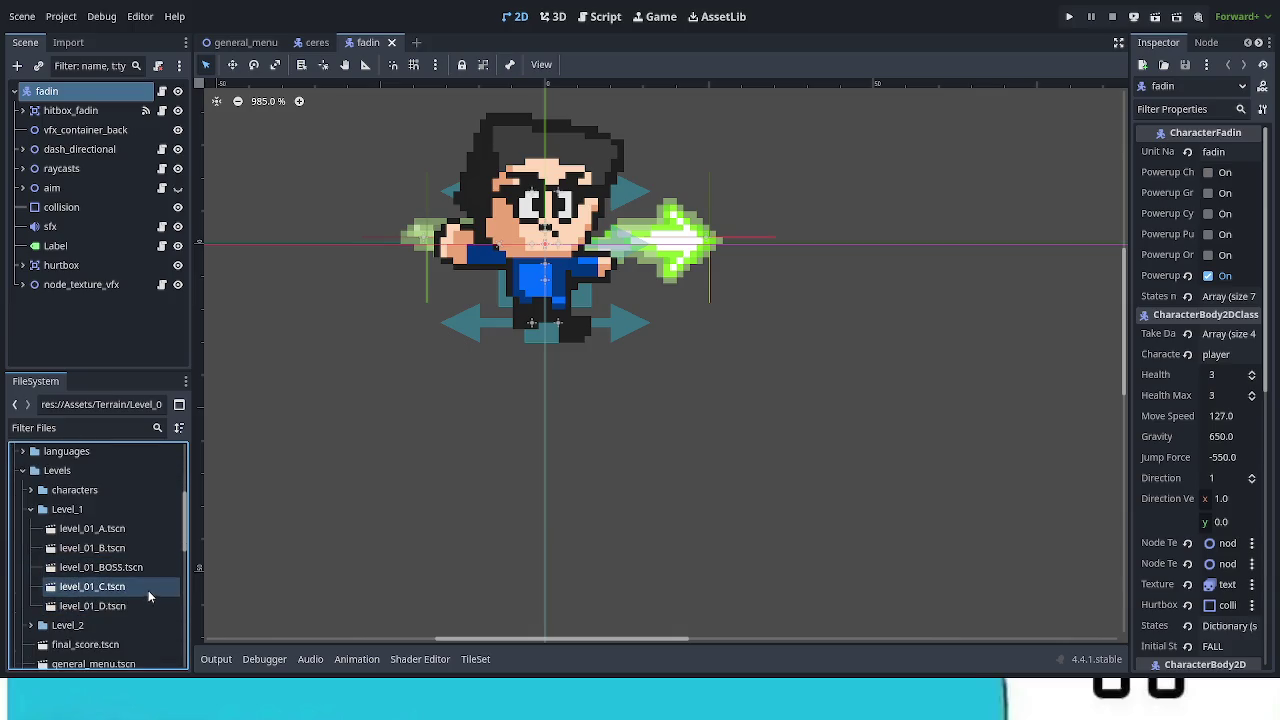
{"action": "left_click", "coordinate": [144, 605]}
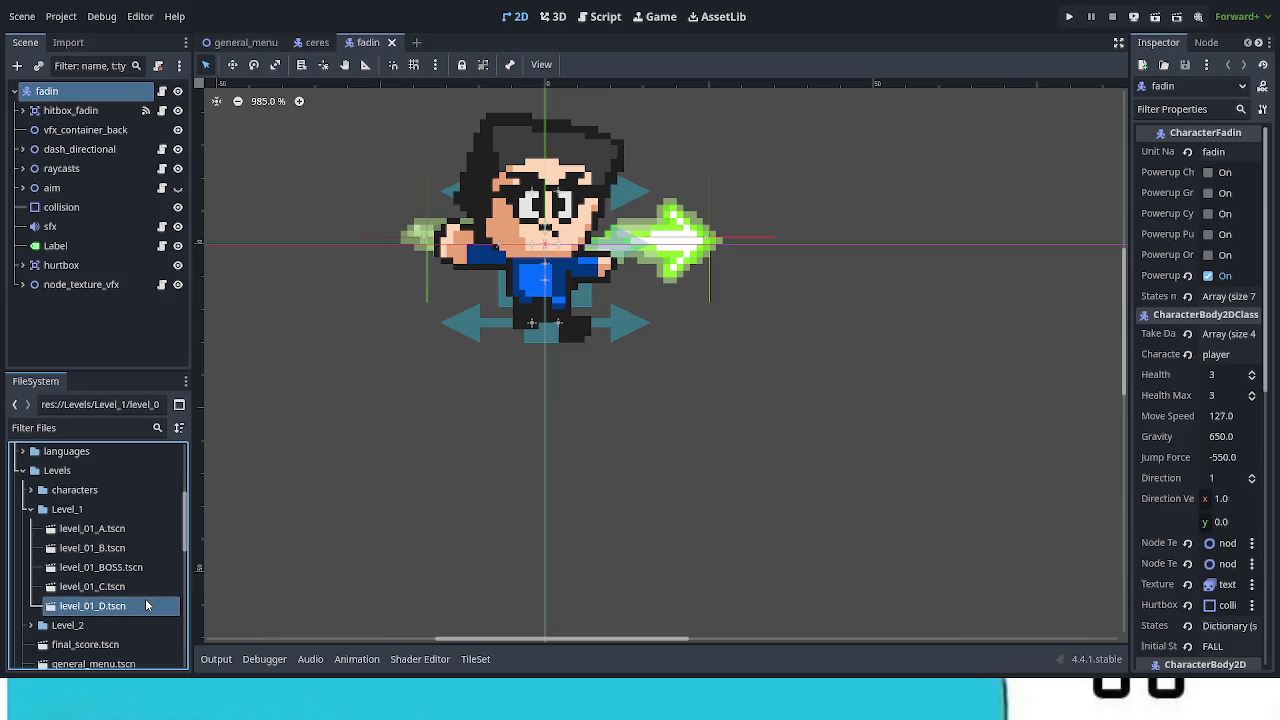
{"action": "double_click", "coordinate": [145, 605]}
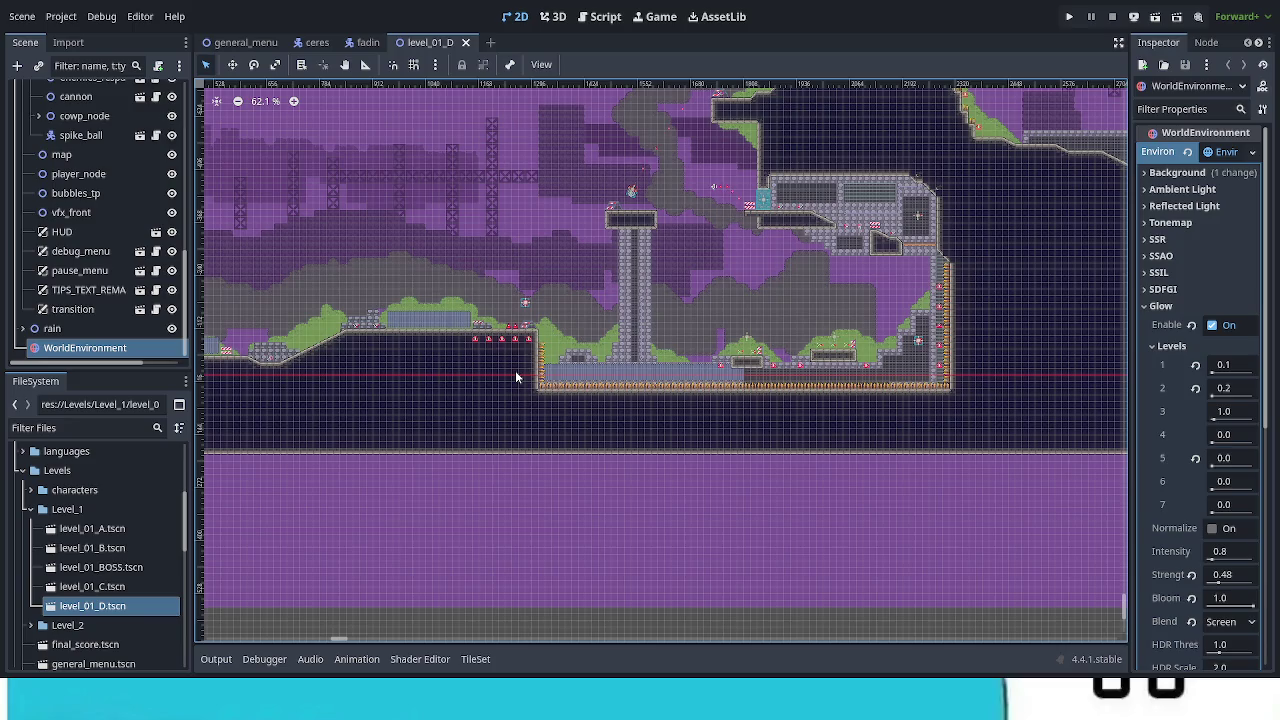
{"action": "scroll", "coordinate": [845, 393], "scroll_direction": "up", "scroll_amount": 5}
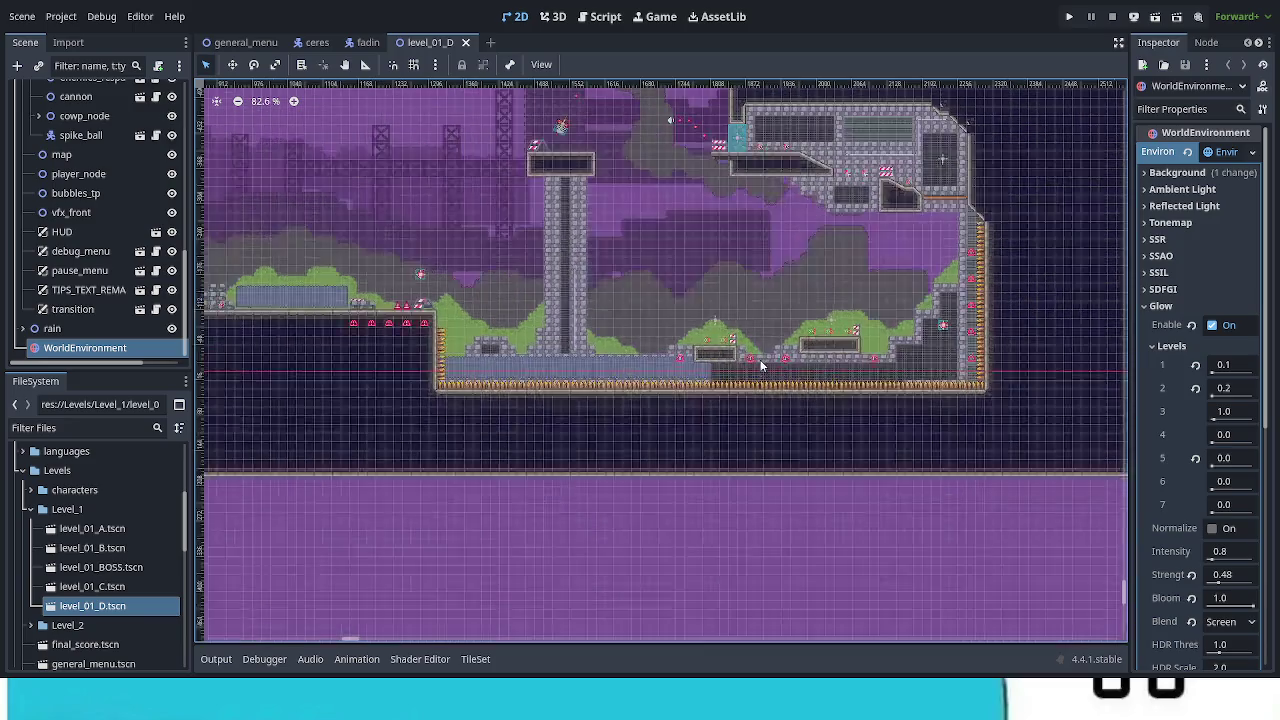
{"action": "scroll", "coordinate": [757, 365], "scroll_direction": "up", "scroll_amount": 3}
{"action": "left_click_drag", "start_coordinate": [757, 365], "coordinate": [567, 380]}
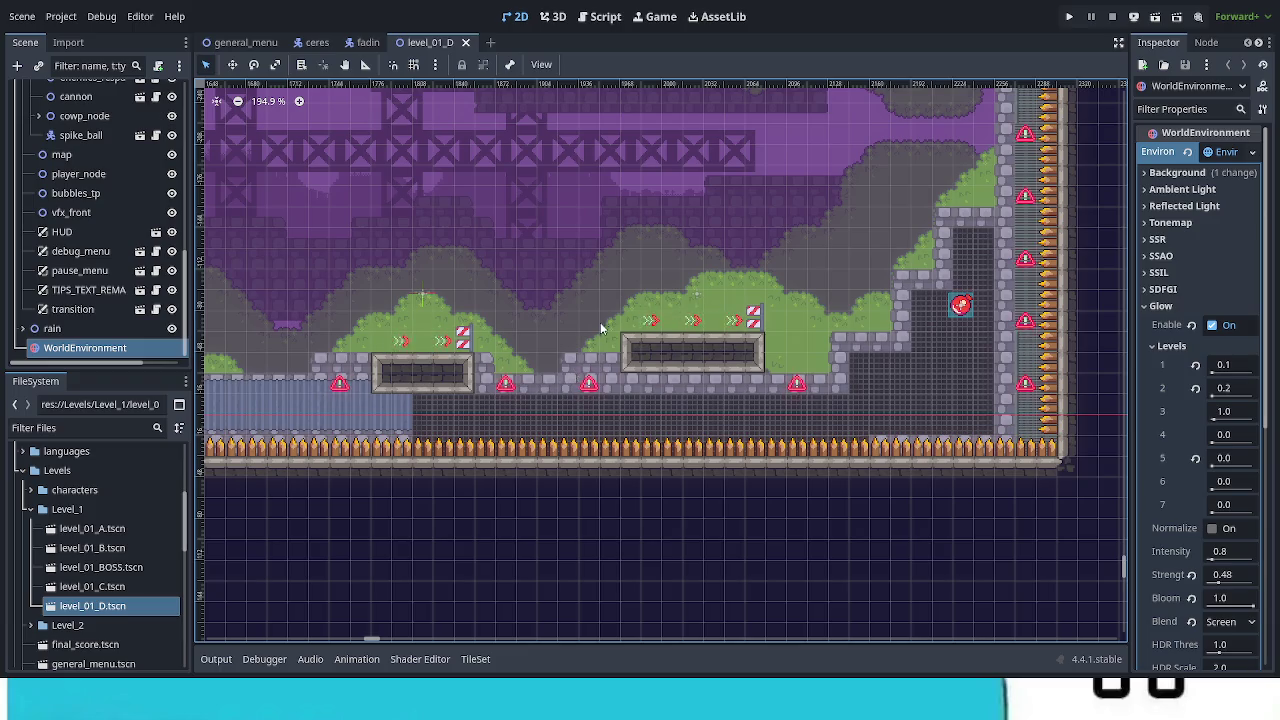
{"action": "left_click_drag", "start_coordinate": [598, 336], "coordinate": [511, 517]}
{"action": "mouse_move", "coordinate": [526, 607]}
{"action": "left_mouse_down"}
{"action": "mouse_move", "coordinate": [571, 114]}
{"action": "mouse_move", "coordinate": [620, 240]}
{"action": "mouse_move", "coordinate": [670, 279]}
{"action": "left_mouse_up"}
{"action": "mouse_move", "coordinate": [774, 123]}
{"action": "left_mouse_down"}
{"action": "mouse_move", "coordinate": [700, 200]}
{"action": "mouse_move", "coordinate": [815, 231]}
{"action": "left_mouse_up"}
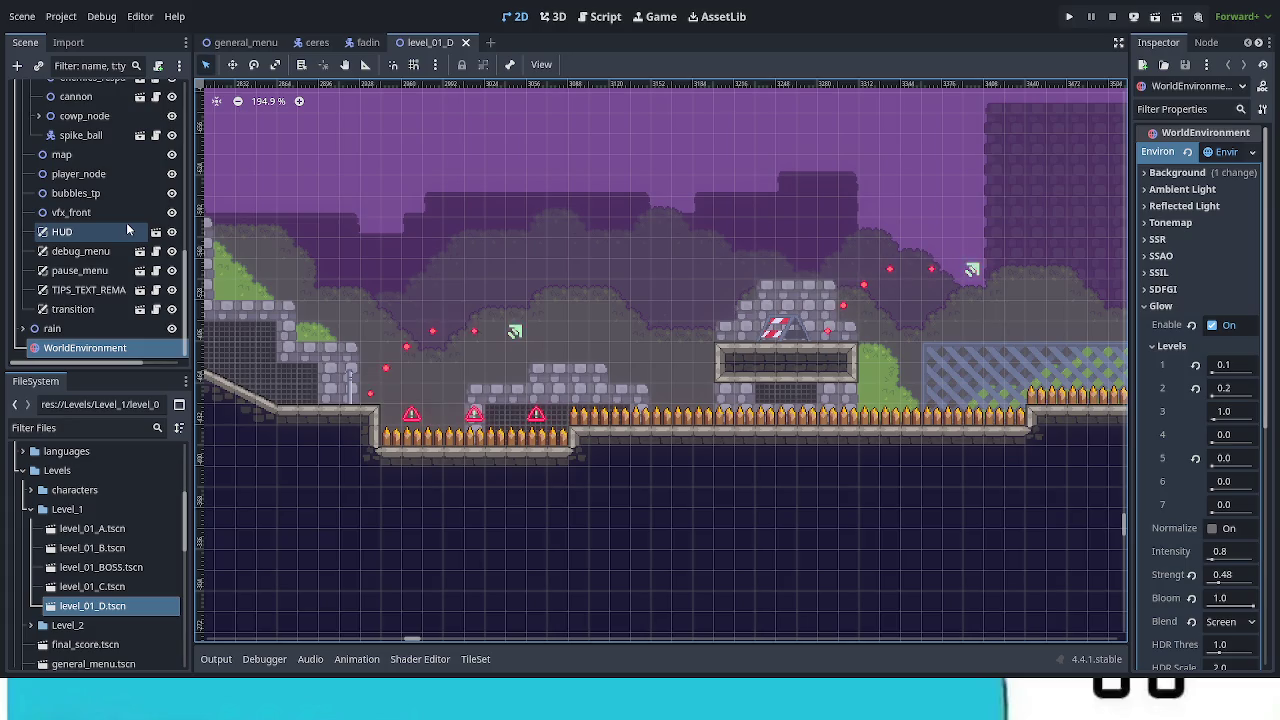
Collapse enemies_node and essentials_pack, and briefly inspect the map node's children.
{"action": "scroll", "coordinate": [120, 257], "scroll_direction": "up", "scroll_amount": 5}
{"action": "scroll", "coordinate": [121, 257], "scroll_direction": "up", "scroll_amount": 1}
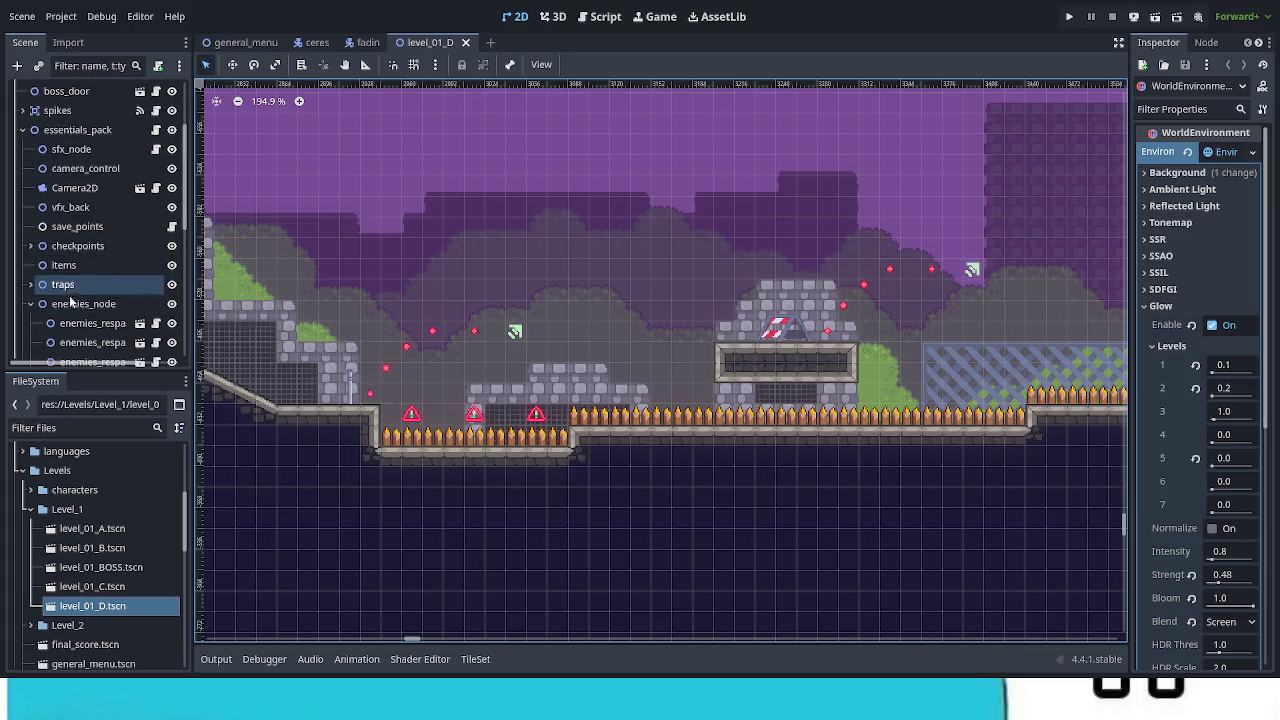
{"action": "left_click", "coordinate": [30, 303]}
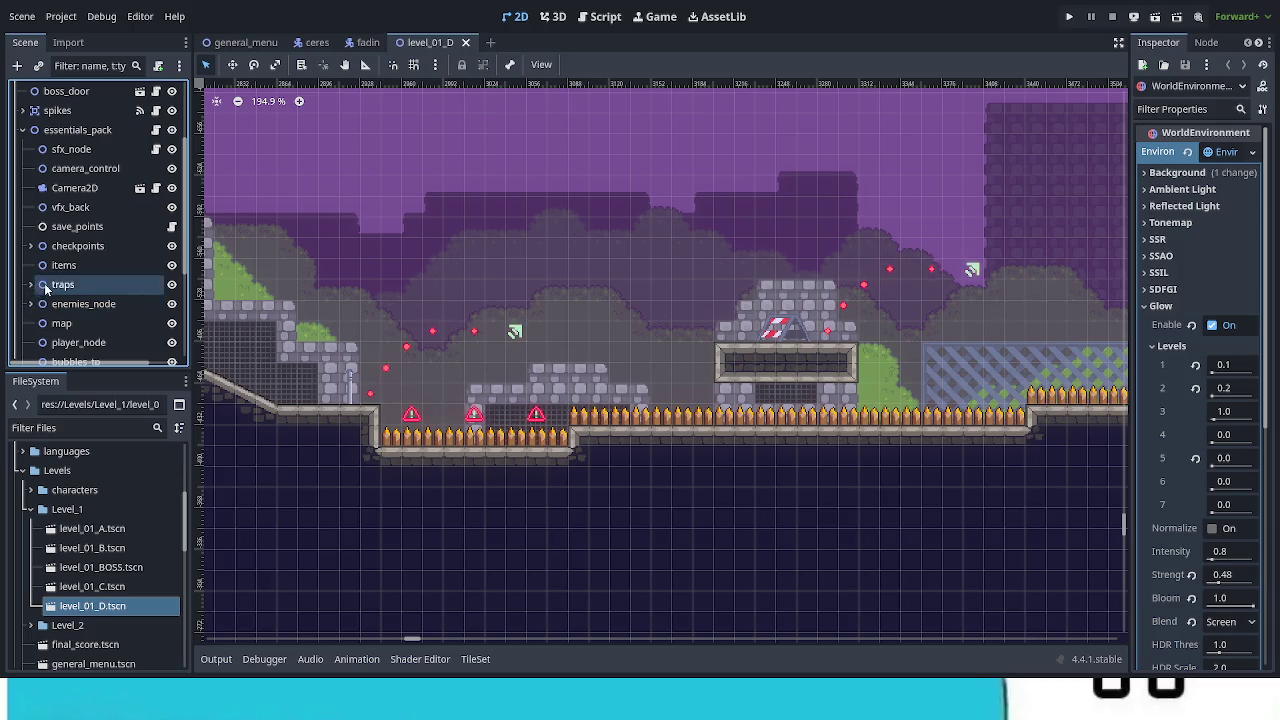
{"action": "left_click", "coordinate": [23, 130]}
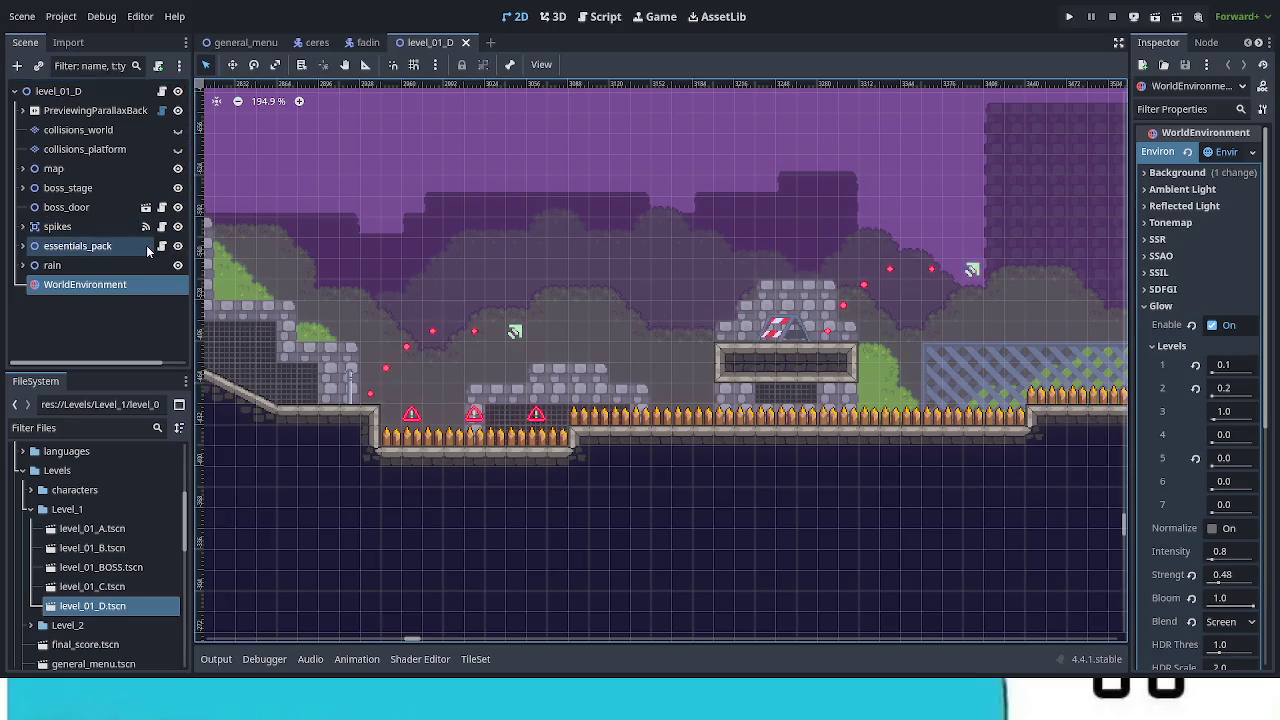
{"action": "left_click", "coordinate": [22, 168]}
{"action": "scroll", "coordinate": [24, 171], "scroll_direction": "down", "scroll_amount": 3}
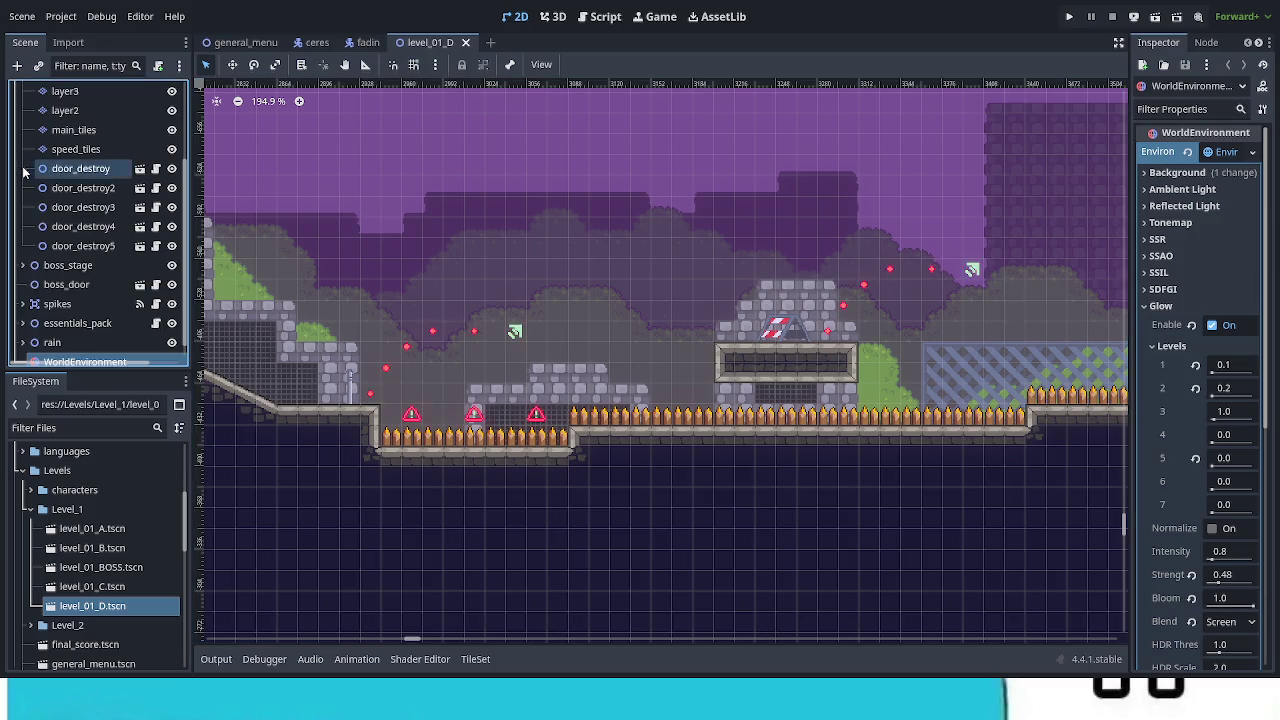
{"action": "left_click", "coordinate": [24, 171]}
{"action": "scroll", "coordinate": [24, 175], "scroll_direction": "up", "scroll_amount": 3}
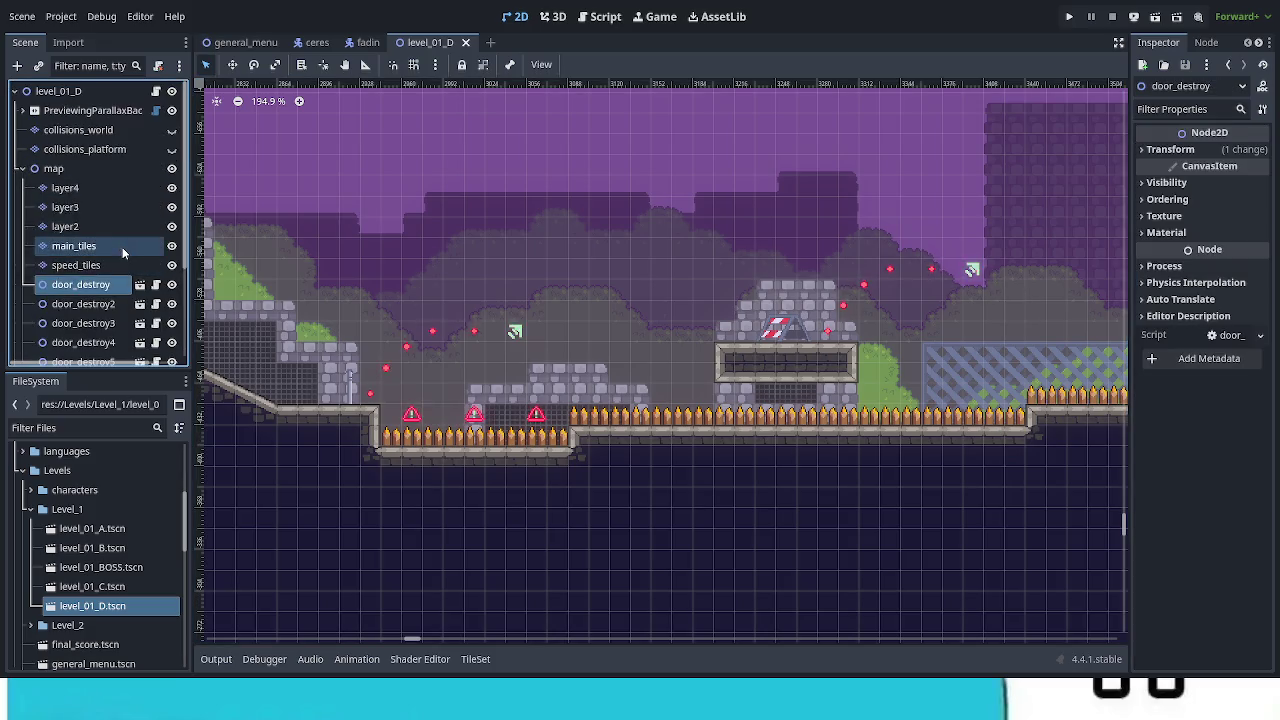
{"action": "left_click", "coordinate": [22, 169]}
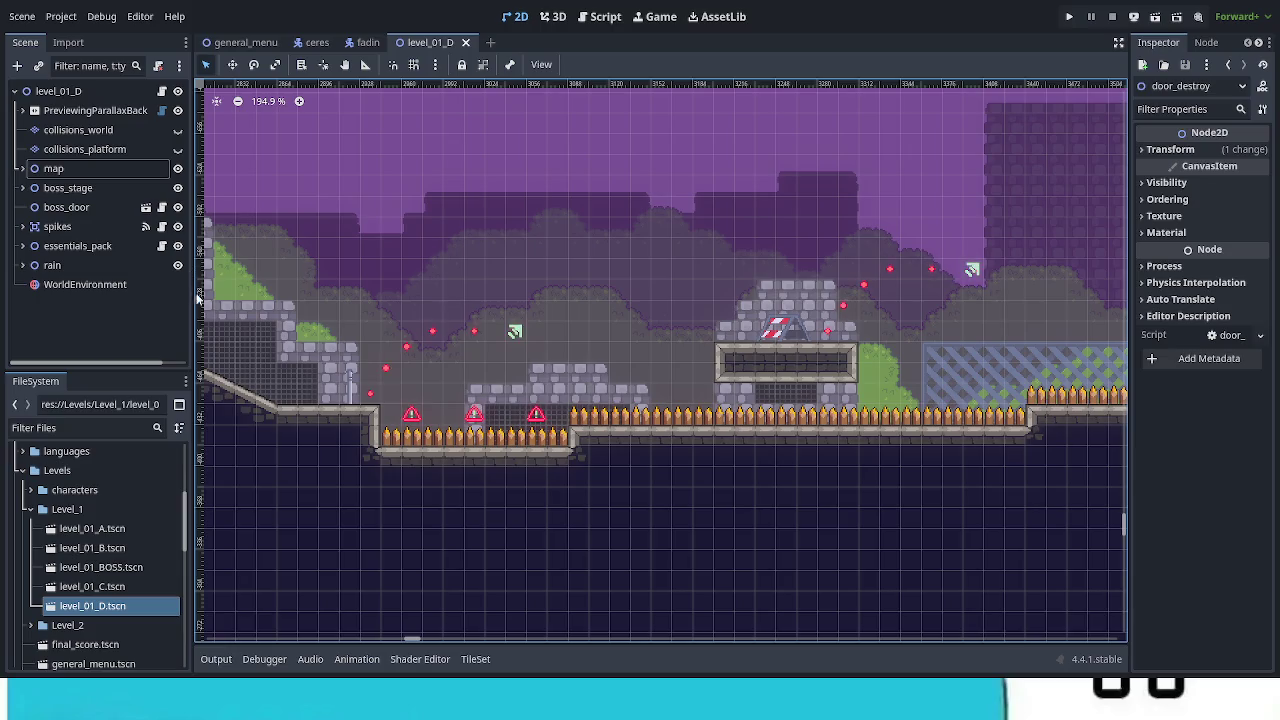
Expand essentials_pack and traps, scrolling through the jumper and ball_jump nodes.
{"action": "left_click", "coordinate": [22, 246]}
{"action": "scroll", "coordinate": [116, 308], "scroll_direction": "down", "scroll_amount": 3}
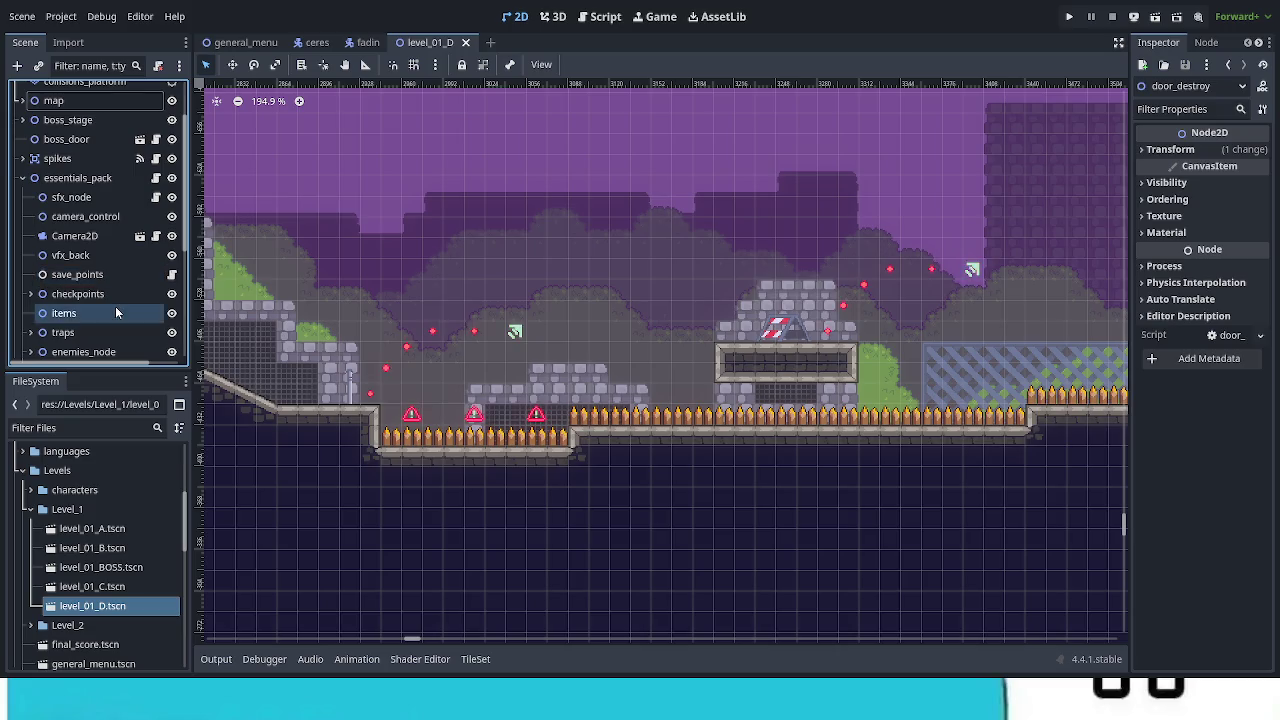
{"action": "left_click", "coordinate": [31, 333]}
{"action": "scroll", "coordinate": [143, 336], "scroll_direction": "down", "scroll_amount": 4}
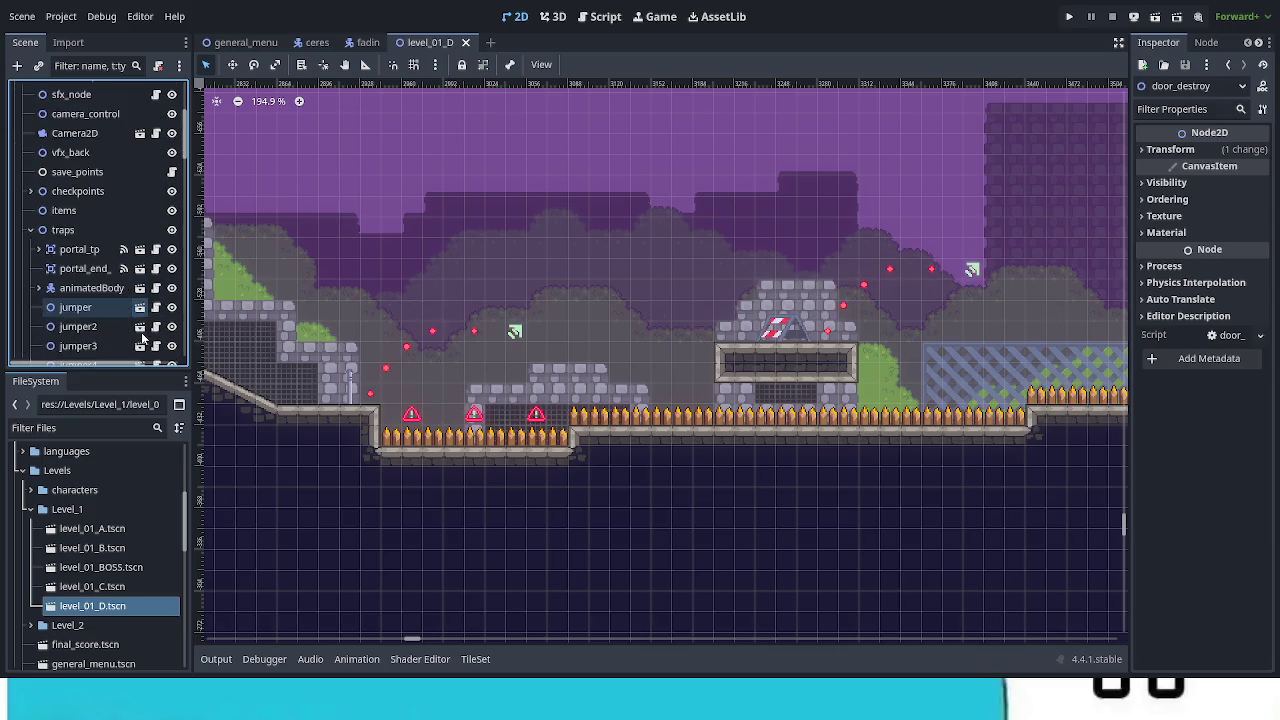
{"action": "scroll", "coordinate": [139, 342], "scroll_direction": "down", "scroll_amount": 3}
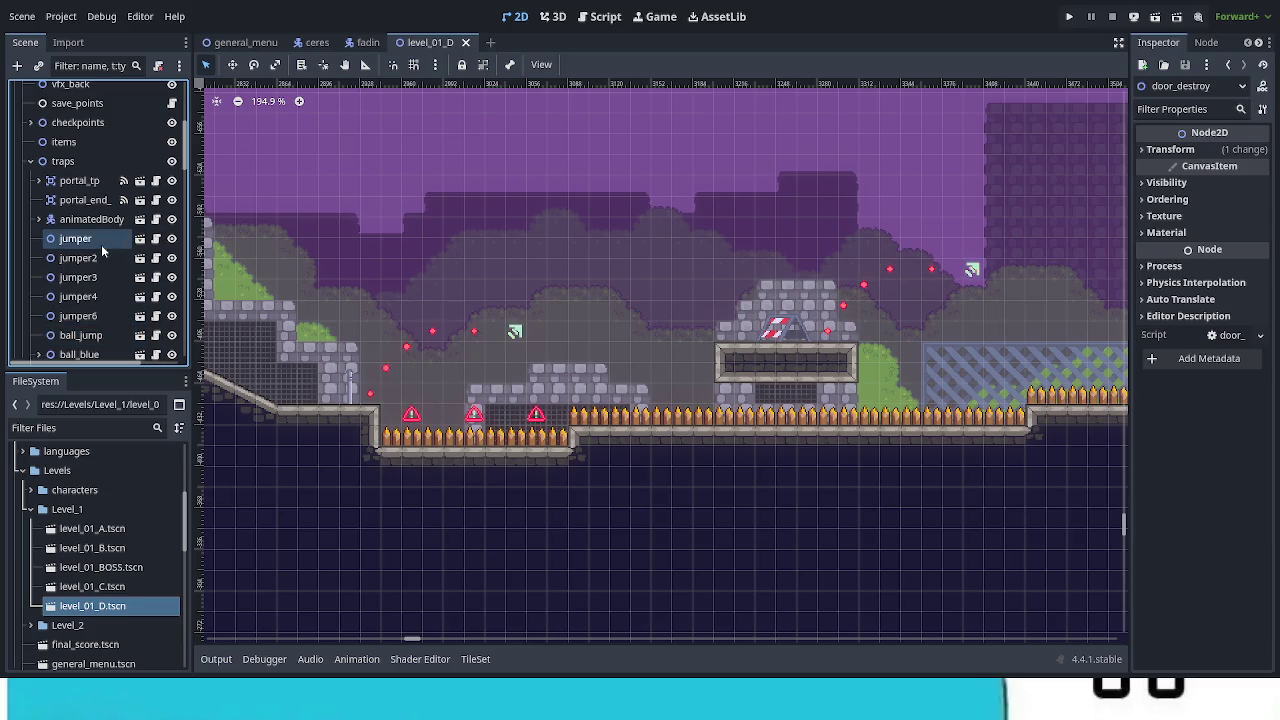
{"action": "scroll", "coordinate": [120, 320], "scroll_direction": "down", "scroll_amount": 3}
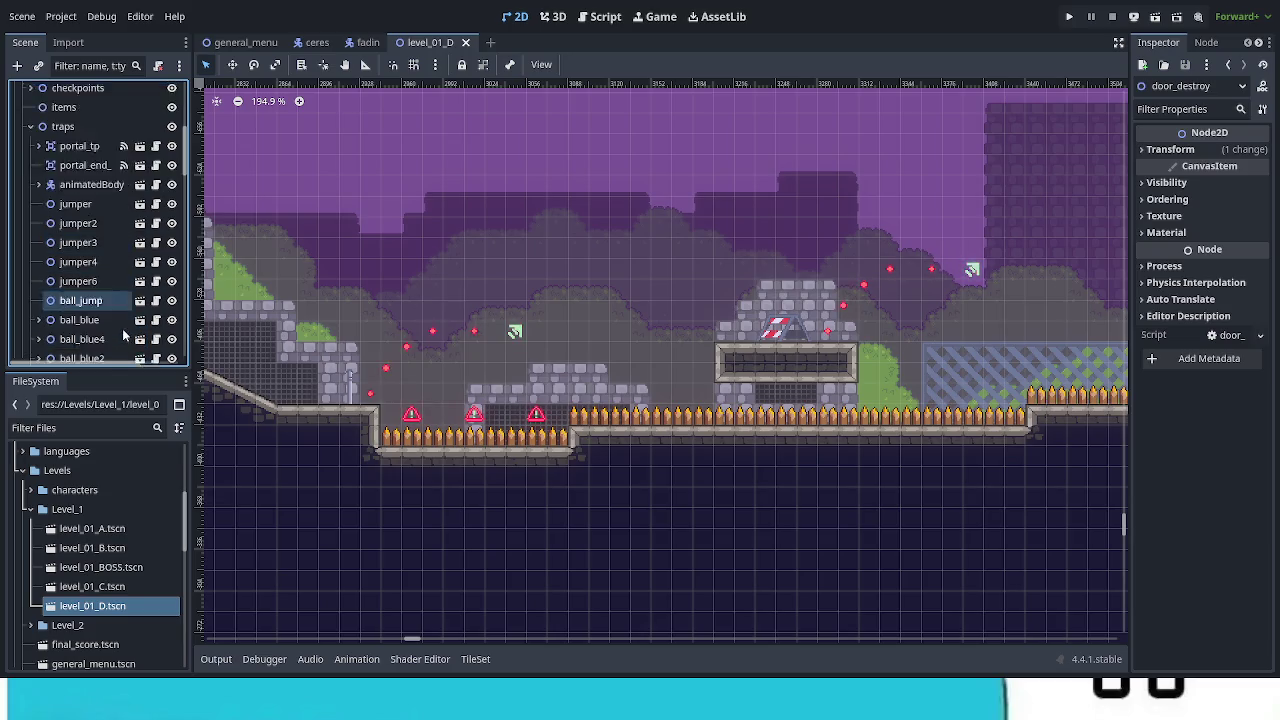
{"action": "scroll", "coordinate": [106, 262], "scroll_direction": "down", "scroll_amount": 6}
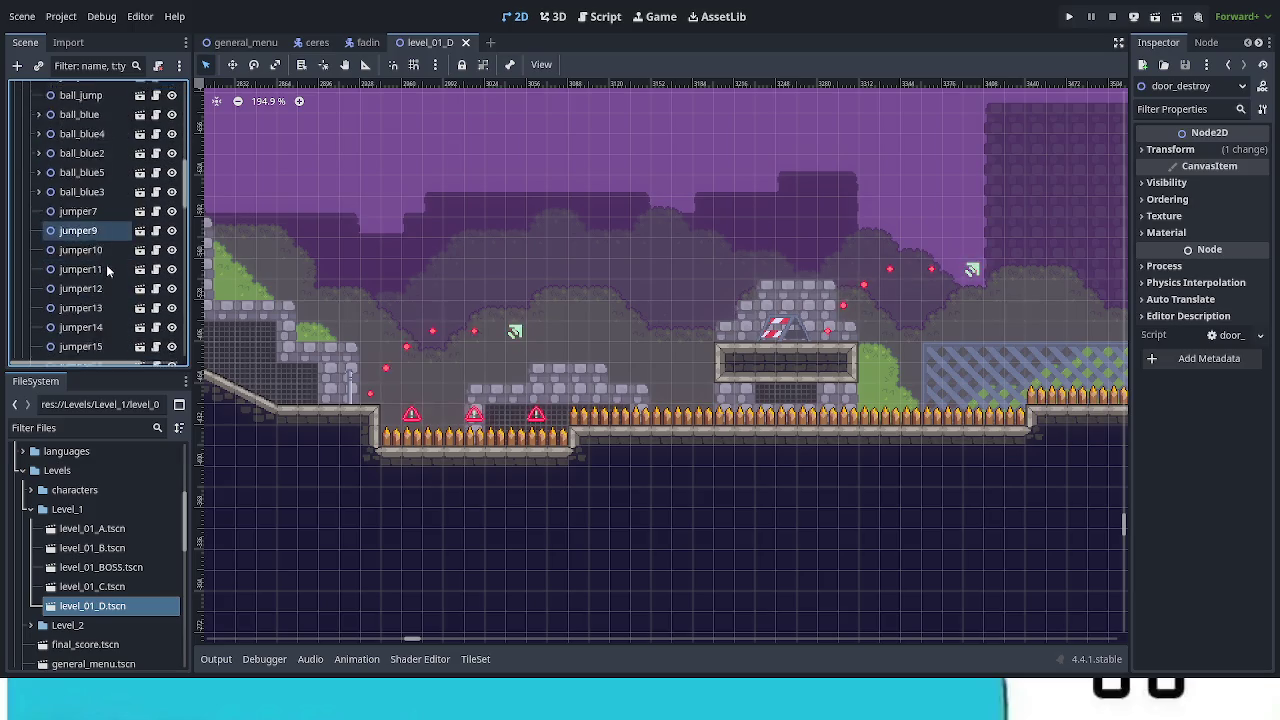
{"action": "scroll", "coordinate": [106, 261], "scroll_direction": "down", "scroll_amount": 1}
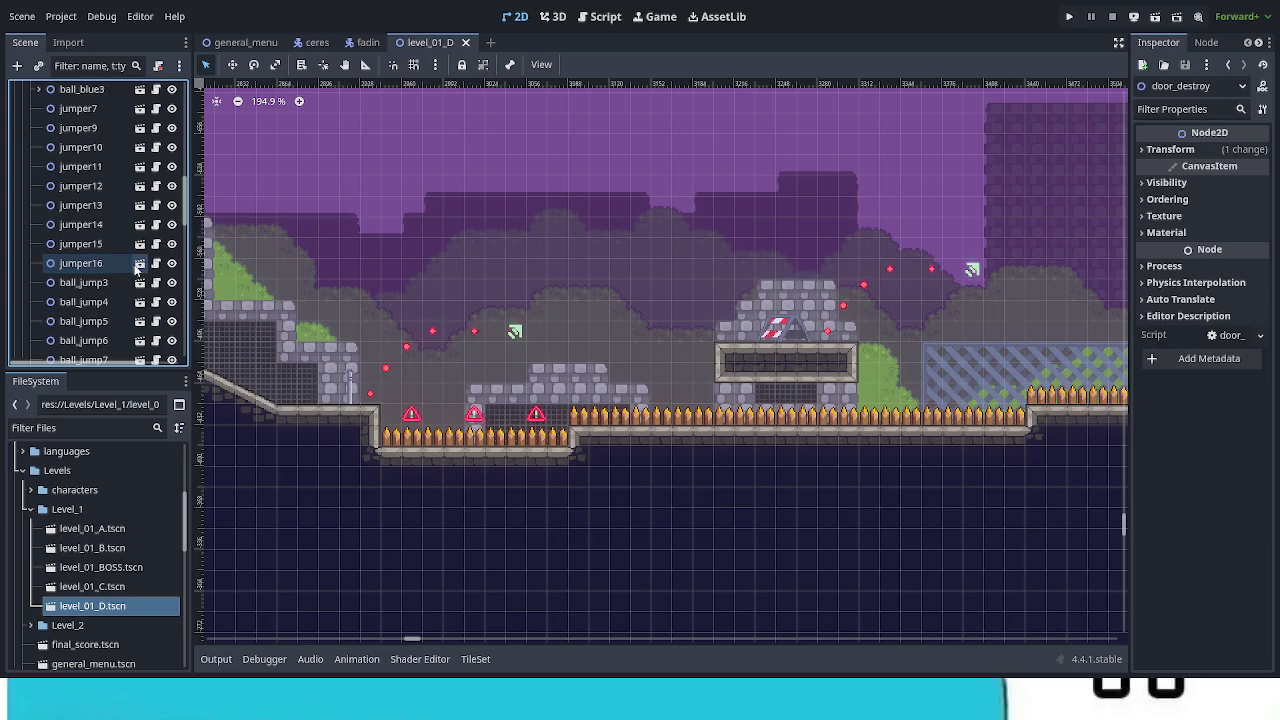
{"action": "scroll", "coordinate": [137, 269], "scroll_direction": "down", "scroll_amount": 7}
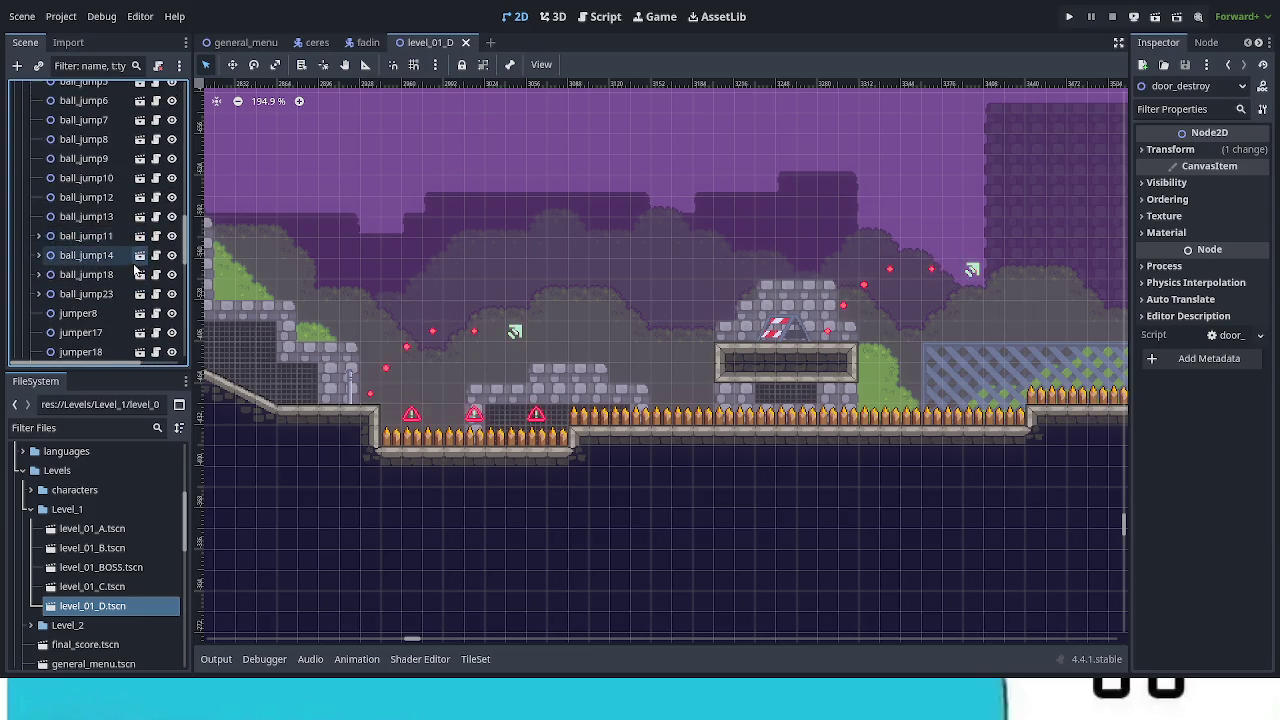
{"action": "scroll", "coordinate": [135, 266], "scroll_direction": "down", "scroll_amount": 6}
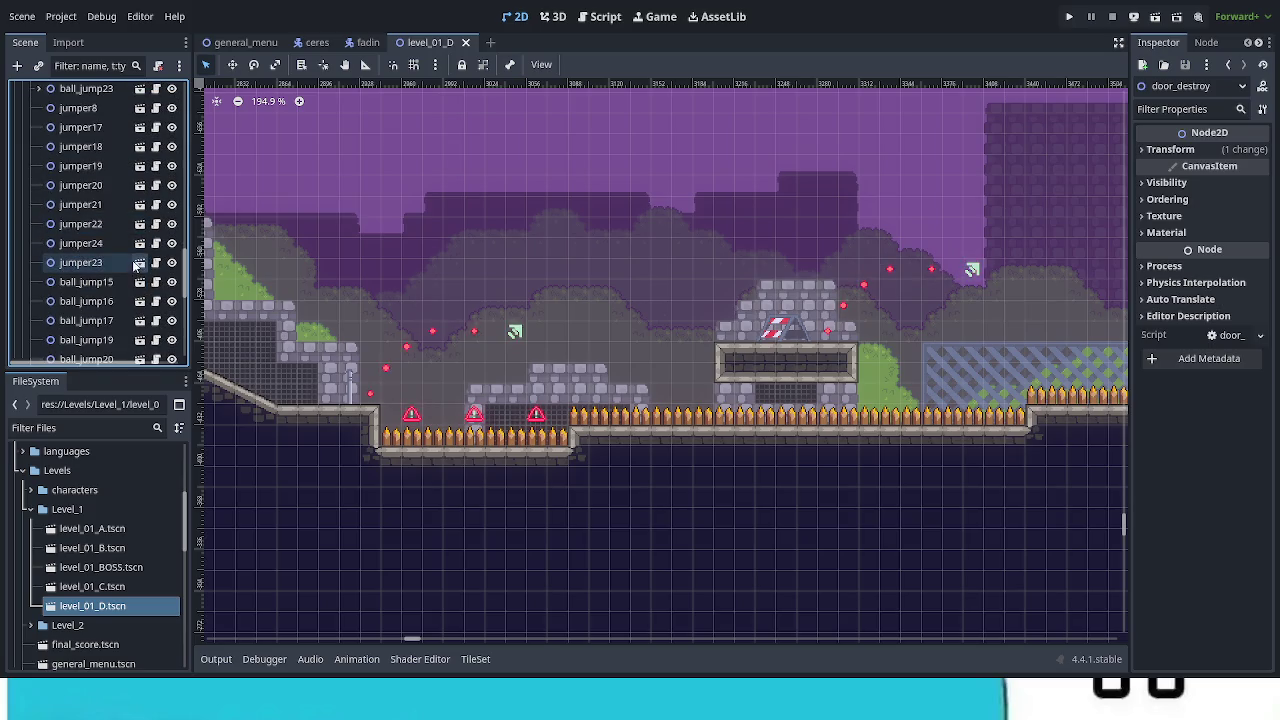
{"action": "scroll", "coordinate": [135, 262], "scroll_direction": "down", "scroll_amount": 5}
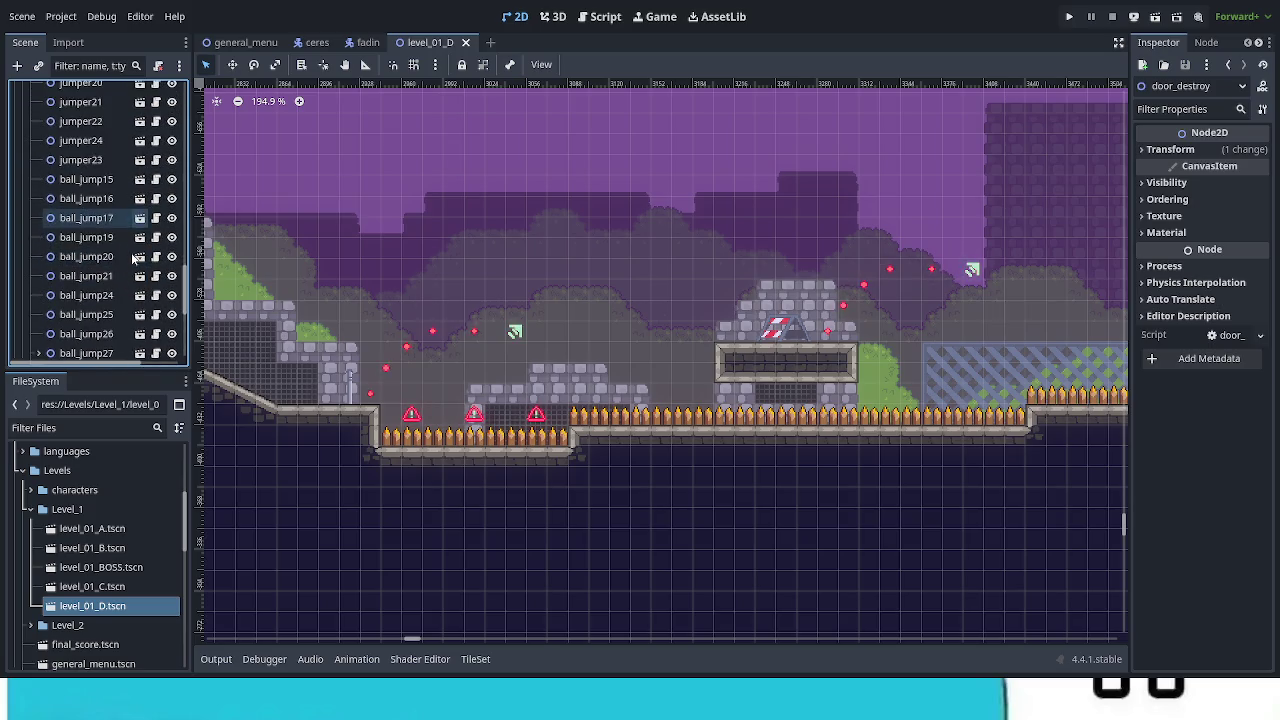
Duplicate ball_jump22 and reset the copy's position to the origin.
{"action": "left_click", "coordinate": [100, 304]}
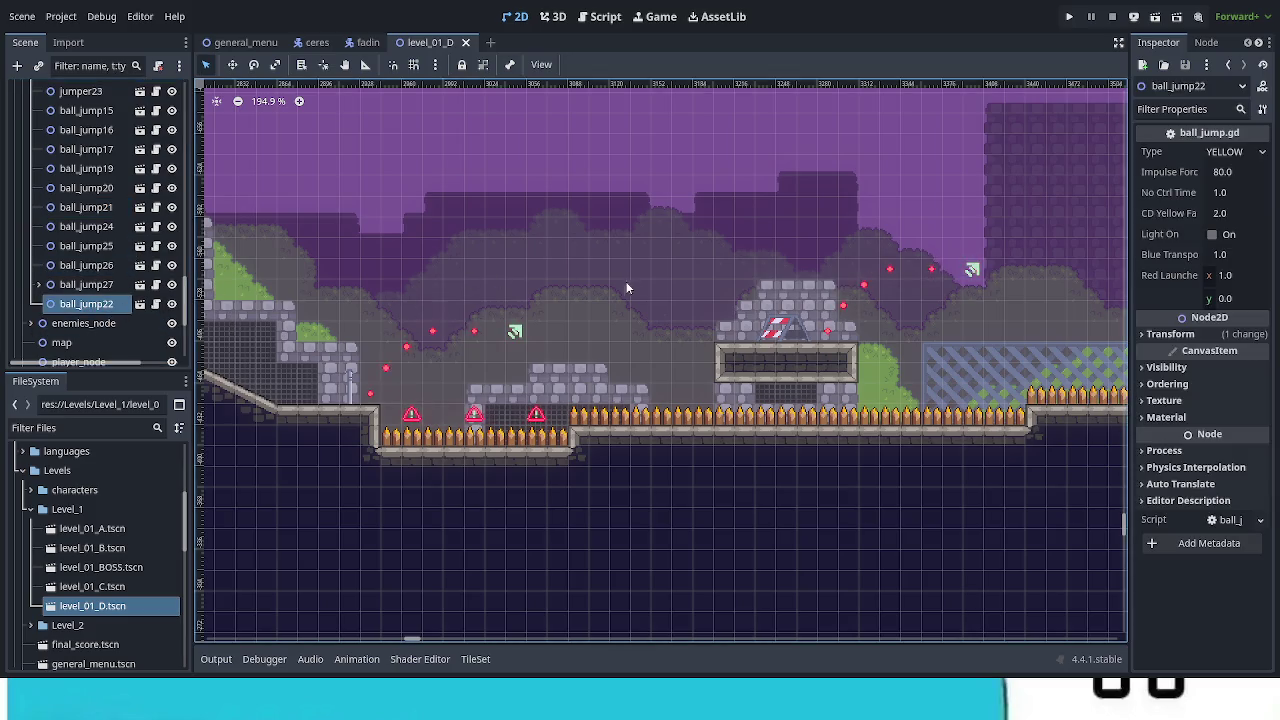
{"action": "scroll", "coordinate": [627, 288], "scroll_direction": "down", "scroll_amount": 8}
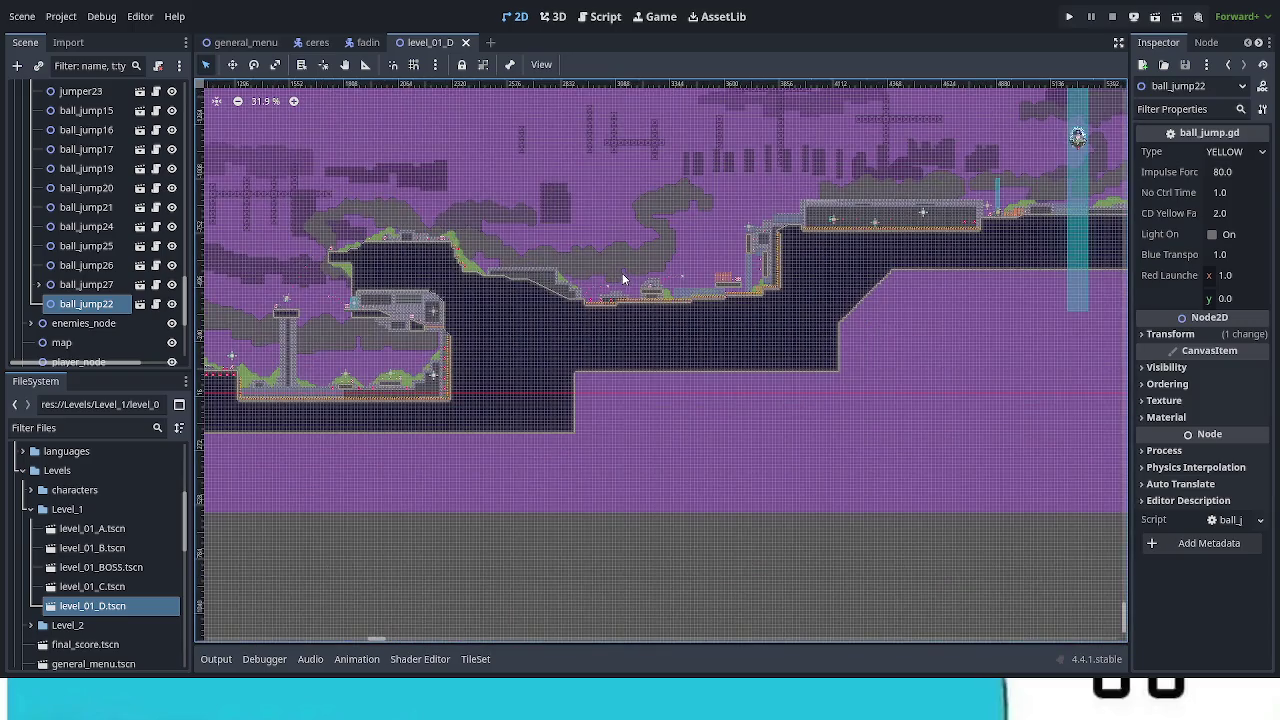
{"action": "key", "text": "ctrl+d"}
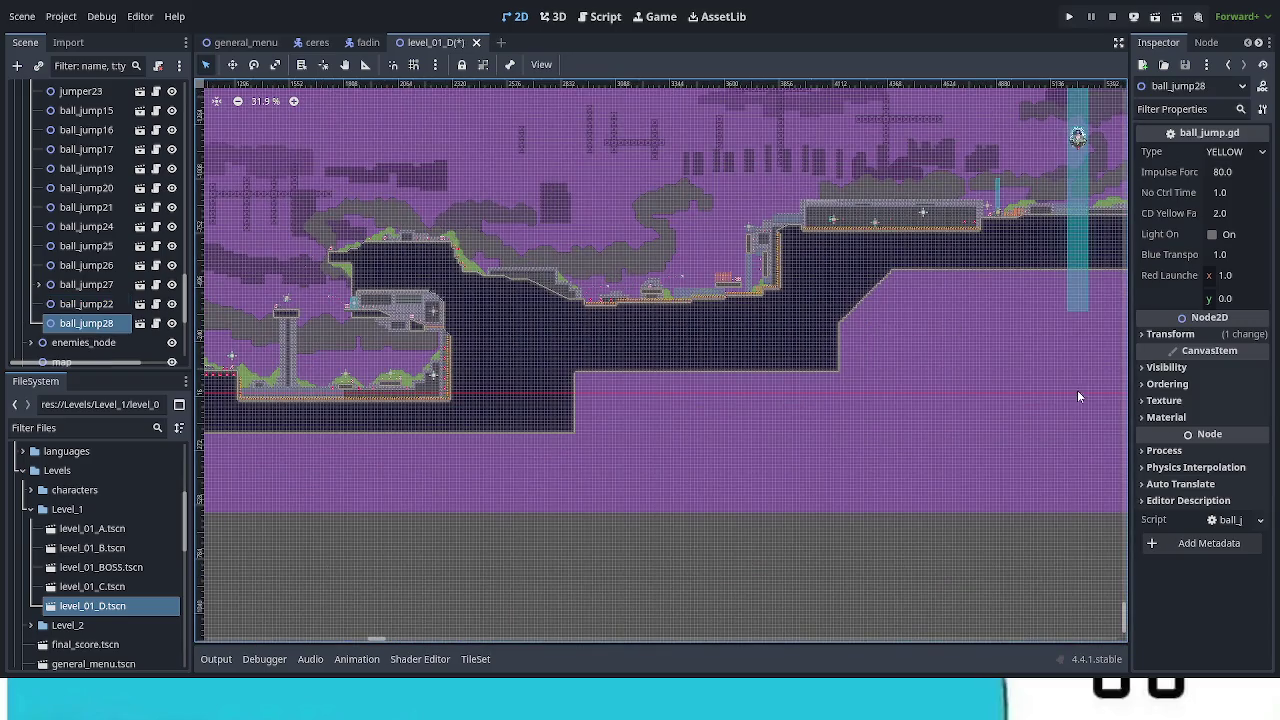
{"action": "left_click", "coordinate": [1170, 334]}
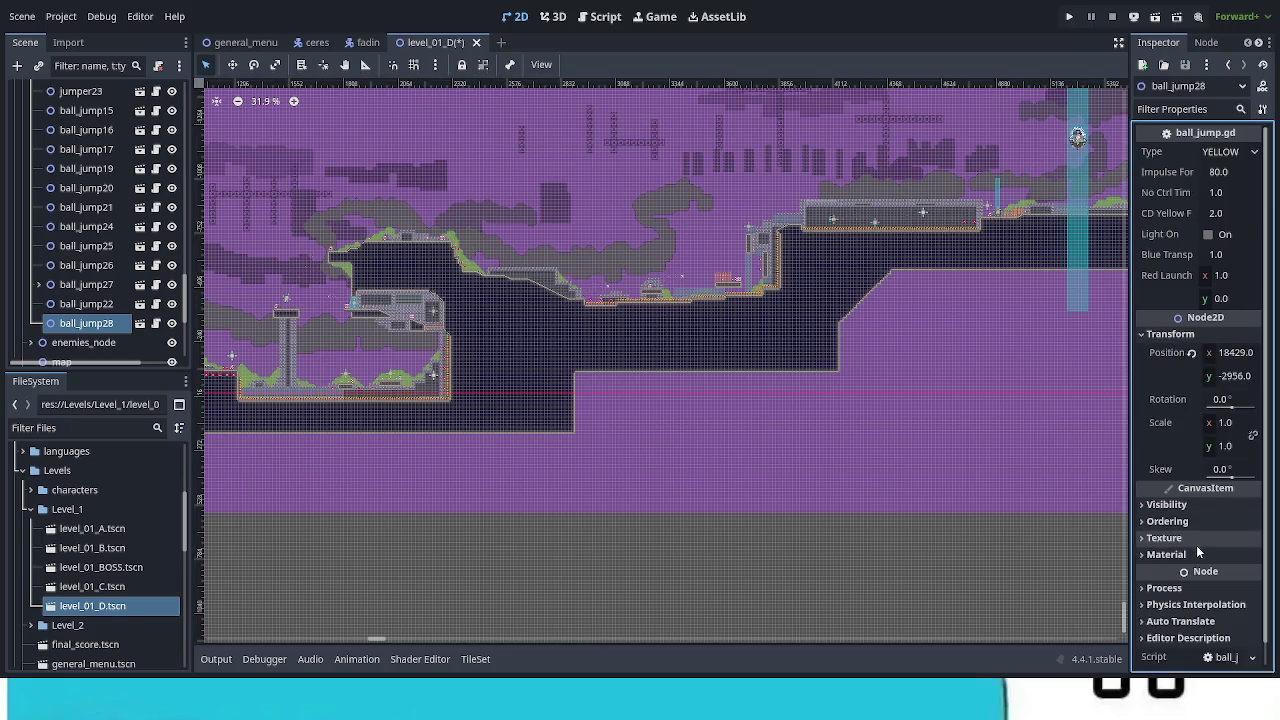
{"action": "left_click", "coordinate": [1192, 353]}
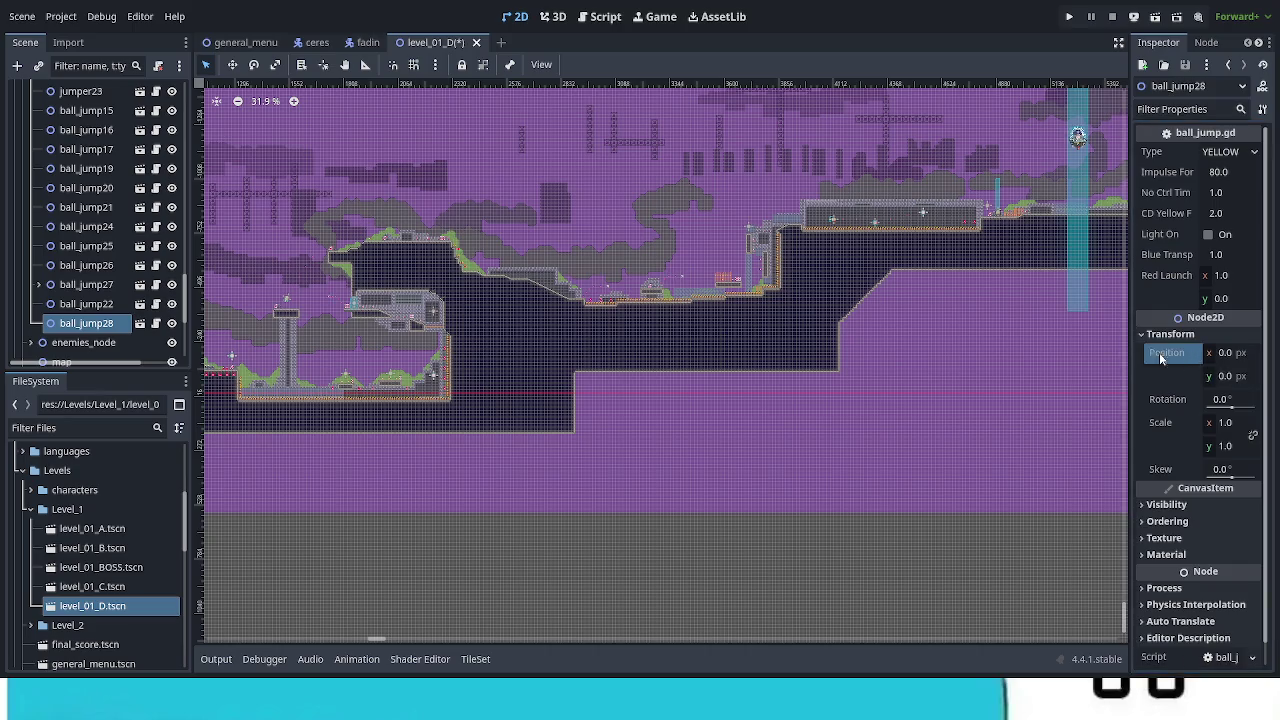
Drag the new ball_jump28 over the spike pit beside the stone ledge, around (3066, -471).
{"action": "left_click", "coordinate": [232, 64]}
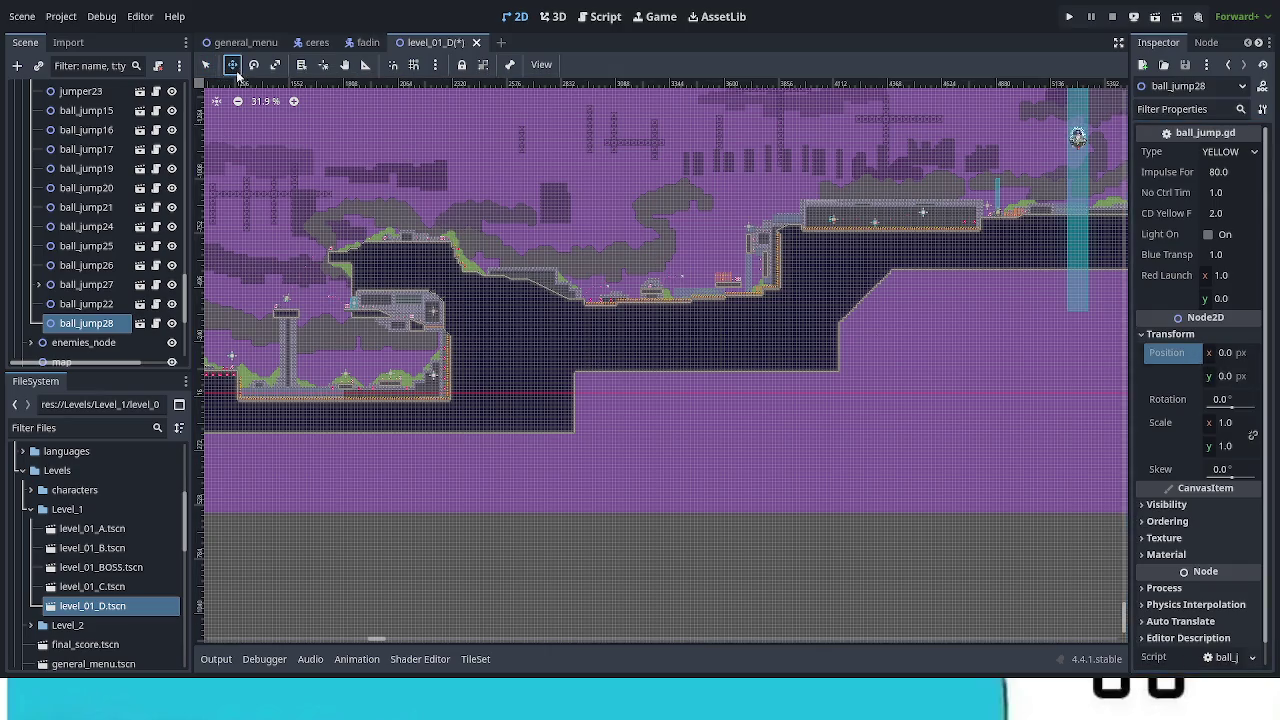
{"action": "left_click_drag", "start_coordinate": [380, 345], "coordinate": [878, 297]}
{"action": "mouse_move", "coordinate": [657, 363]}
{"action": "left_mouse_down"}
{"action": "mouse_move", "coordinate": [983, 280]}
{"action": "mouse_move", "coordinate": [553, 401]}
{"action": "left_mouse_up"}
{"action": "scroll", "coordinate": [553, 401], "scroll_direction": "up", "scroll_amount": 4}
{"action": "scroll", "coordinate": [546, 409], "scroll_direction": "up", "scroll_amount": 2}
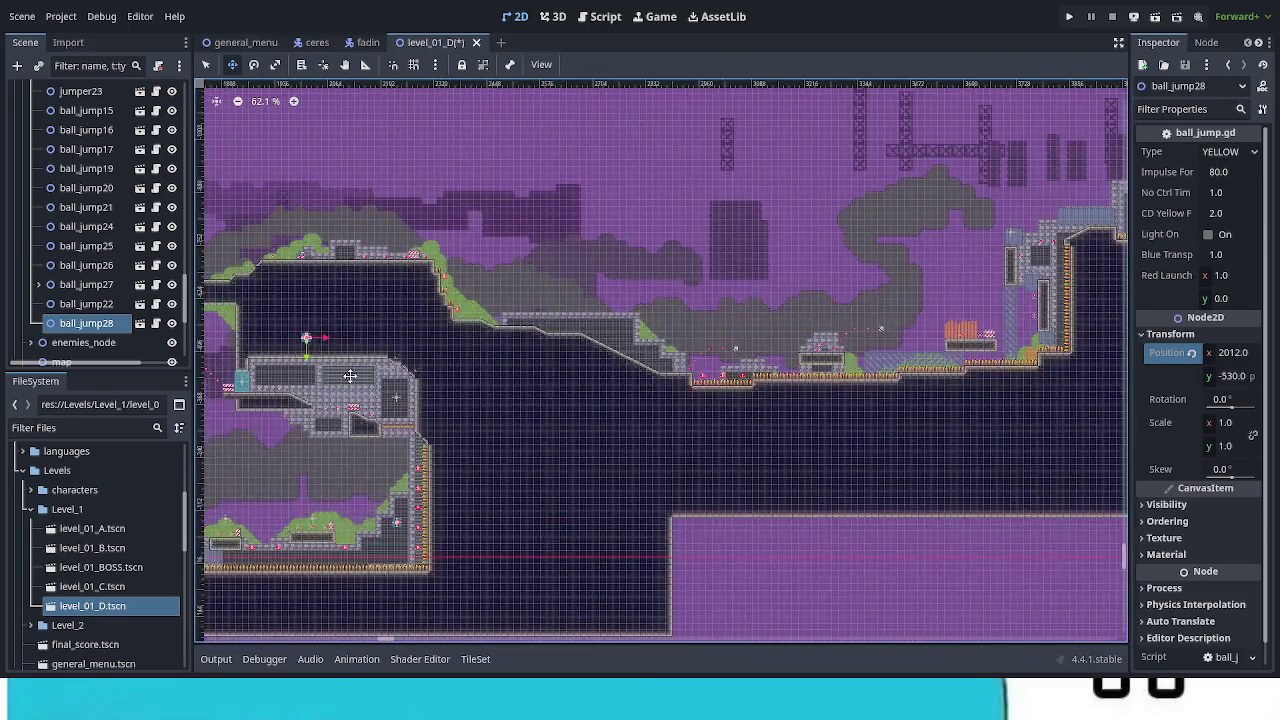
{"action": "left_click_drag", "start_coordinate": [343, 371], "coordinate": [689, 357]}
{"action": "scroll", "coordinate": [760, 374], "scroll_direction": "up", "scroll_amount": 5}
{"action": "scroll", "coordinate": [760, 374], "scroll_direction": "up", "scroll_amount": 8}
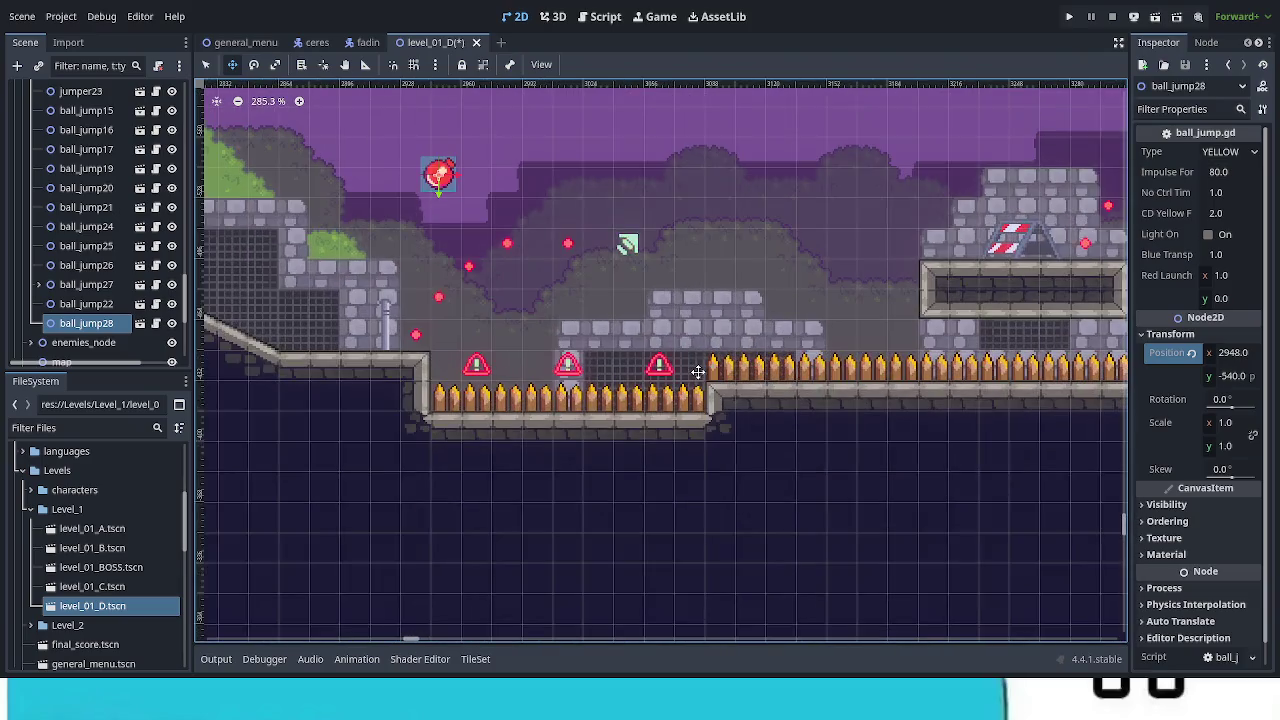
{"action": "mouse_move", "coordinate": [531, 271]}
{"action": "left_mouse_down"}
{"action": "mouse_move", "coordinate": [791, 363]}
{"action": "mouse_move", "coordinate": [830, 446]}
{"action": "left_mouse_up"}
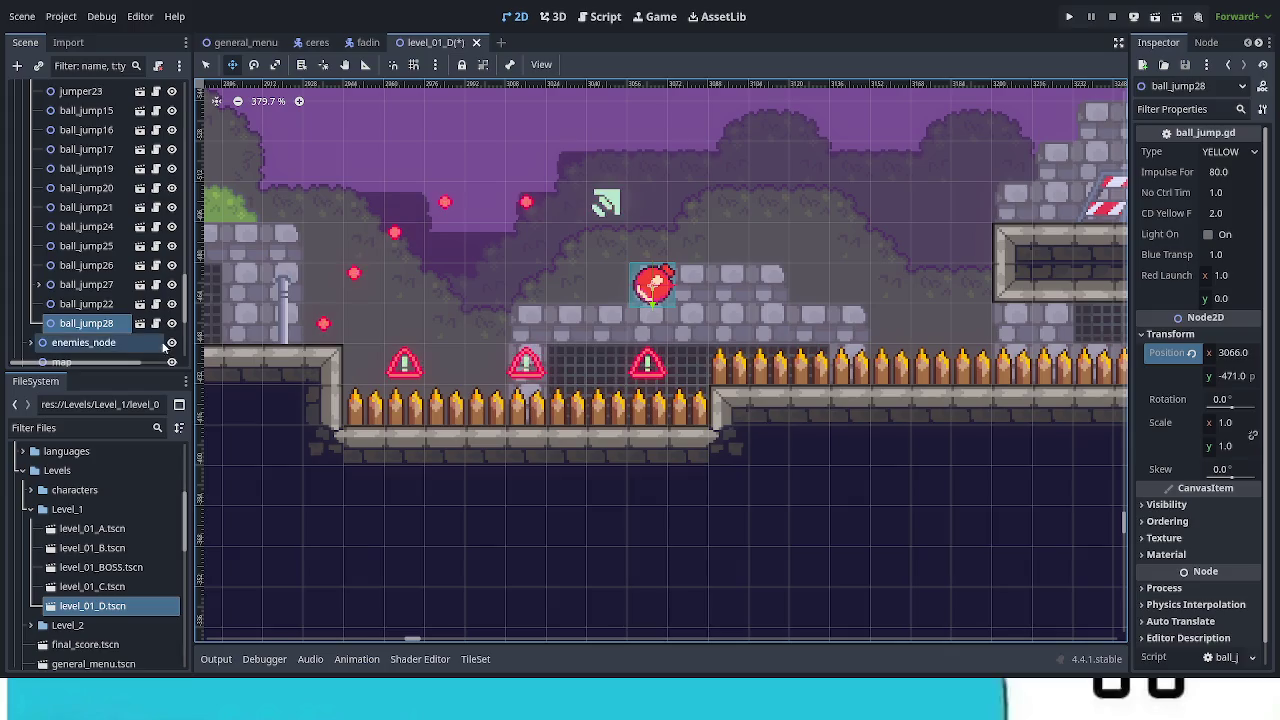
Open the ball_jump scene and select its animated sprite texture node.
{"action": "left_click", "coordinate": [156, 323]}
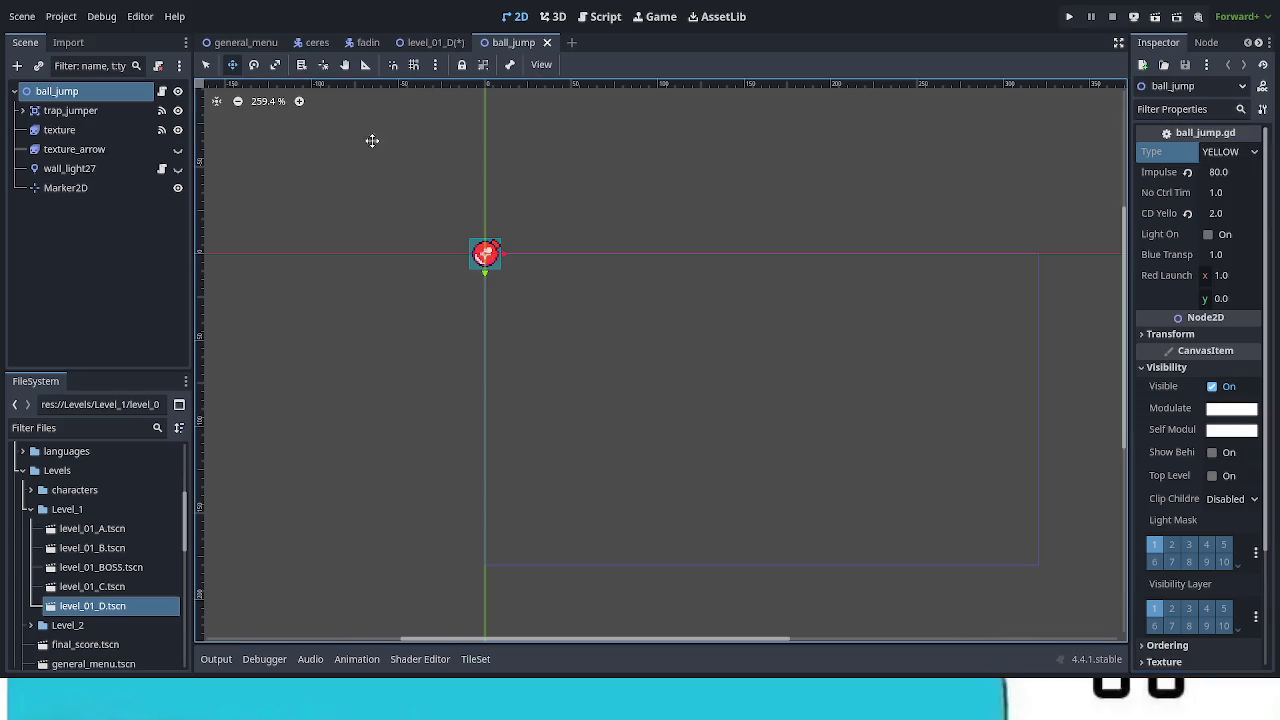
{"action": "left_click", "coordinate": [51, 134]}
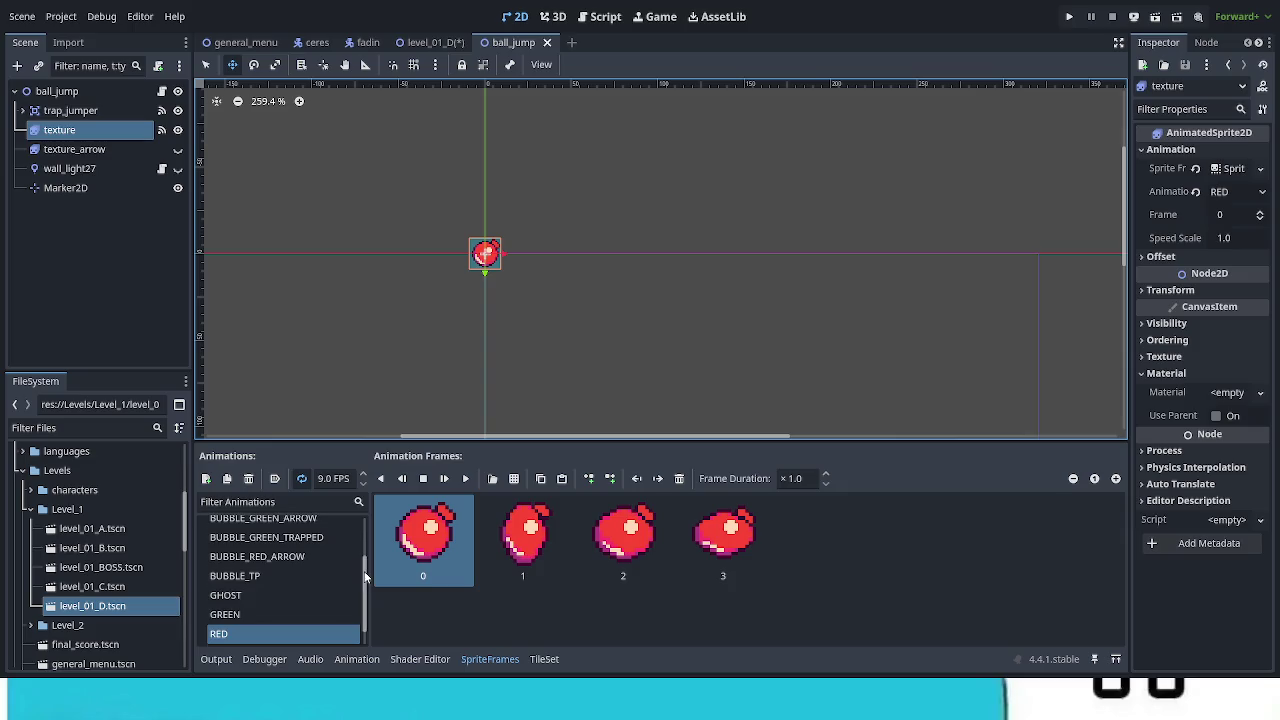
{"action": "left_click_drag", "start_coordinate": [366, 572], "coordinate": [363, 514]}
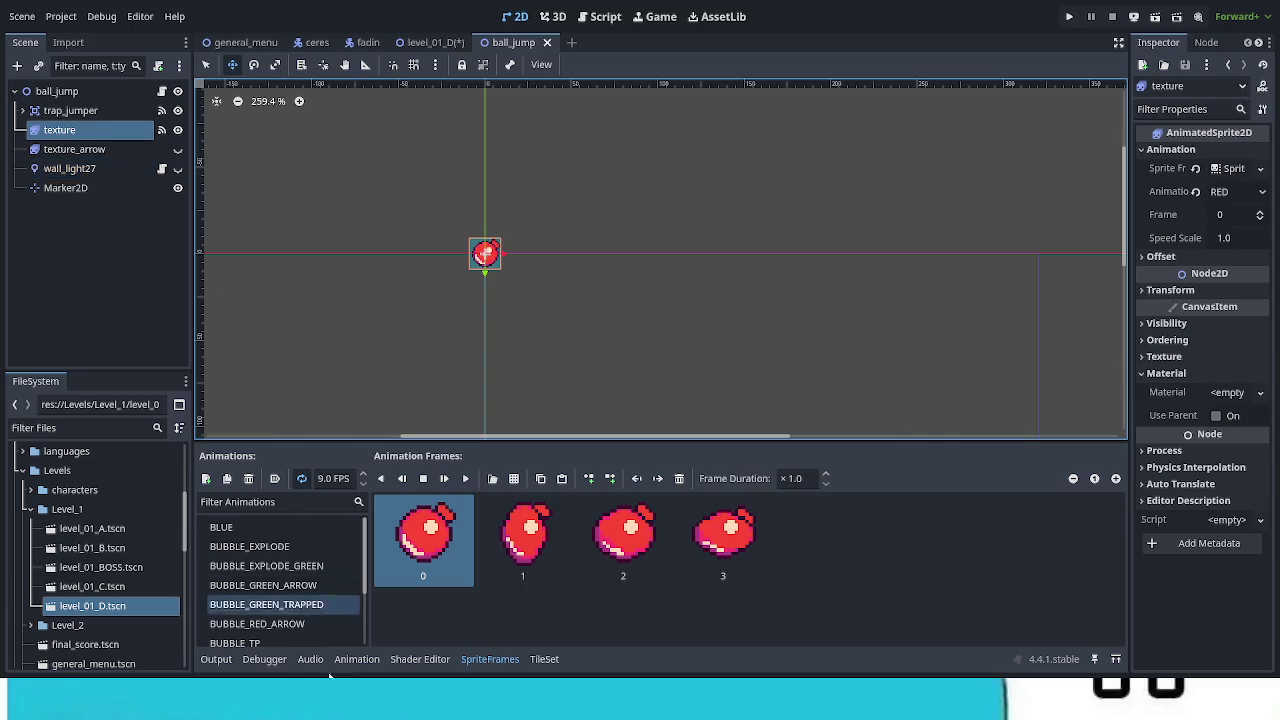
{"action": "scroll", "coordinate": [324, 604], "scroll_direction": "down", "scroll_amount": 3}
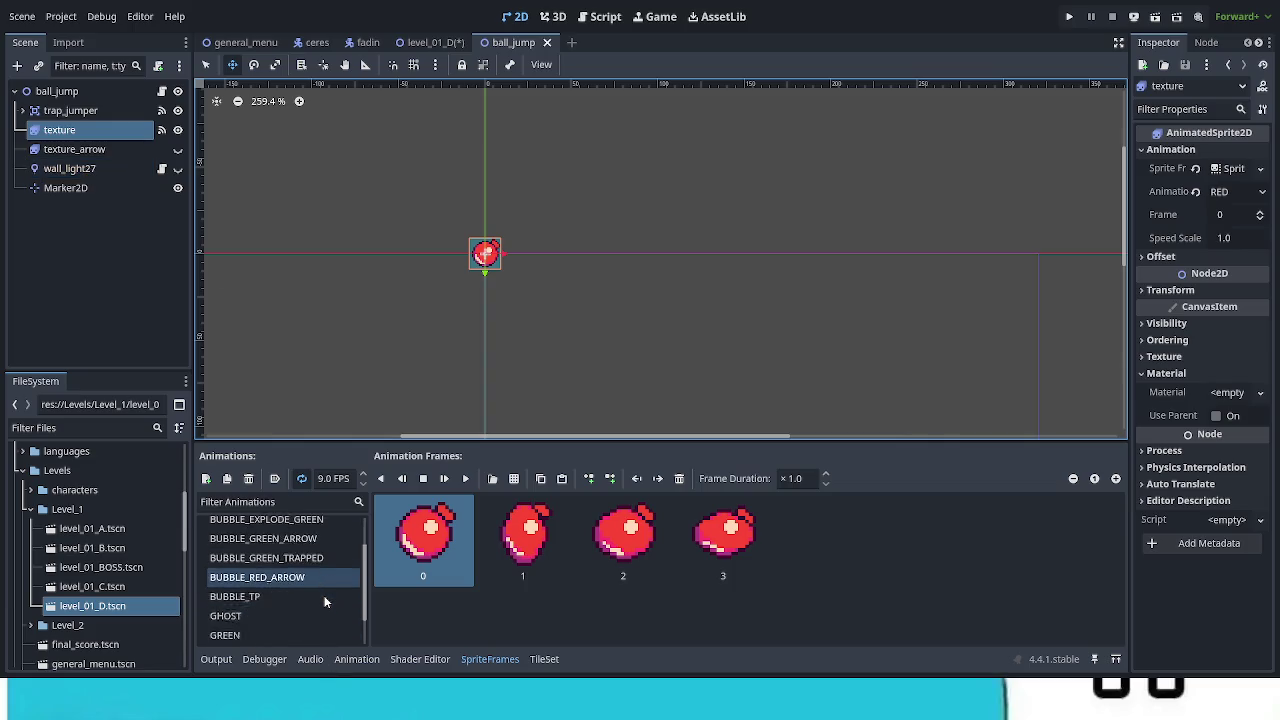
Preview the sprite's GREEN, GHOST, BUBBLE and BLUE animations, then settle on YELLOW.
{"action": "left_click", "coordinate": [291, 612]}
{"action": "left_click", "coordinate": [286, 599]}
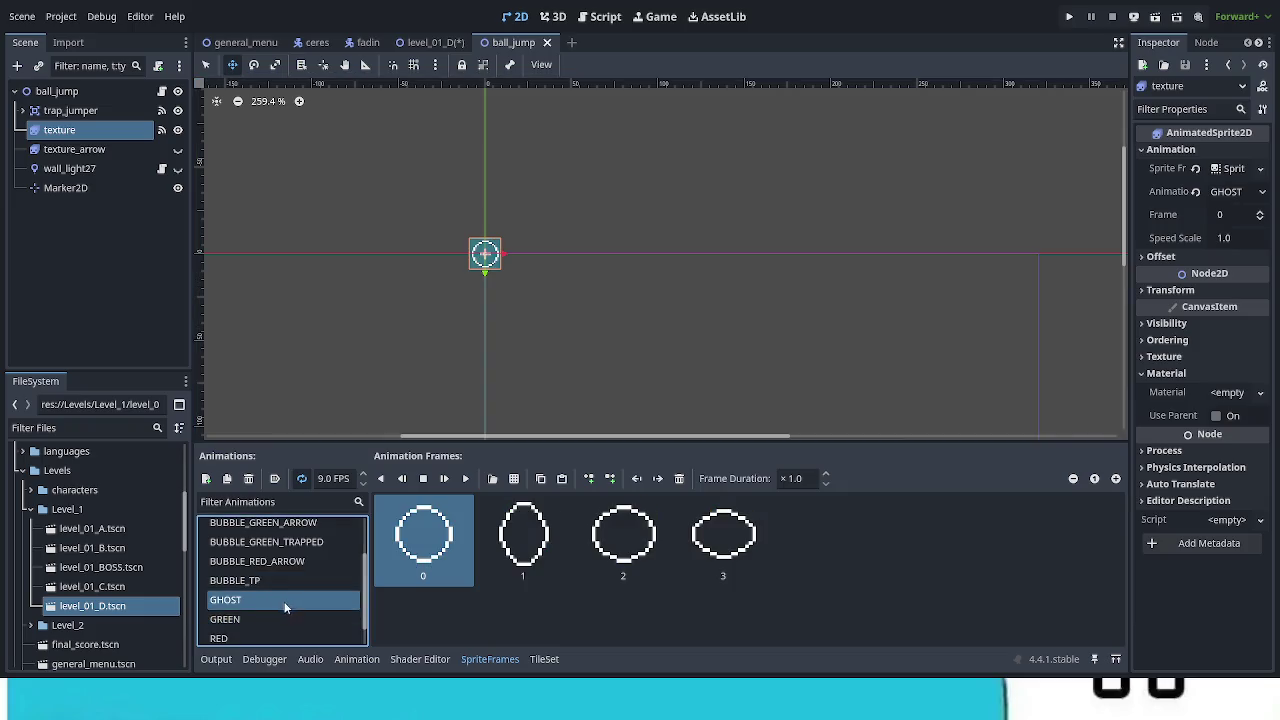
{"action": "left_click", "coordinate": [282, 633]}
{"action": "left_click", "coordinate": [283, 596]}
{"action": "left_click", "coordinate": [281, 574]}
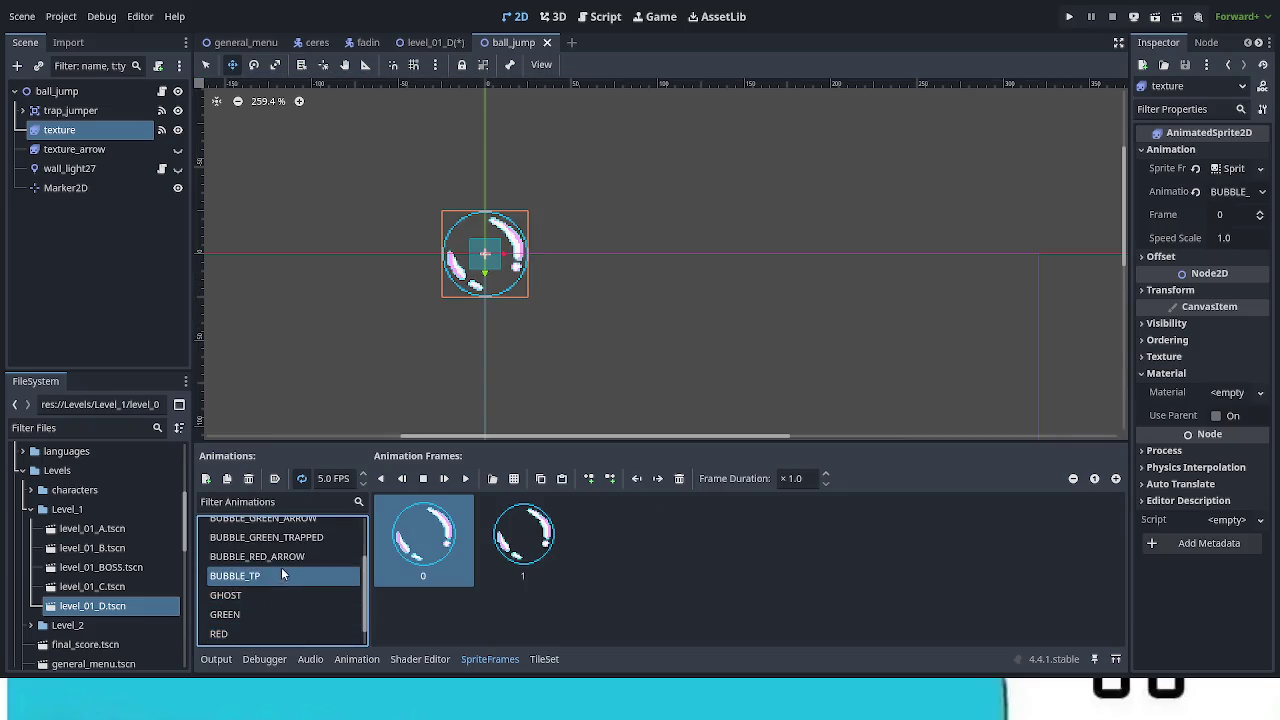
{"action": "left_click", "coordinate": [281, 556]}
{"action": "left_click", "coordinate": [284, 540]}
{"action": "scroll", "coordinate": [284, 560], "scroll_direction": "up", "scroll_amount": 2}
{"action": "left_click", "coordinate": [282, 566]}
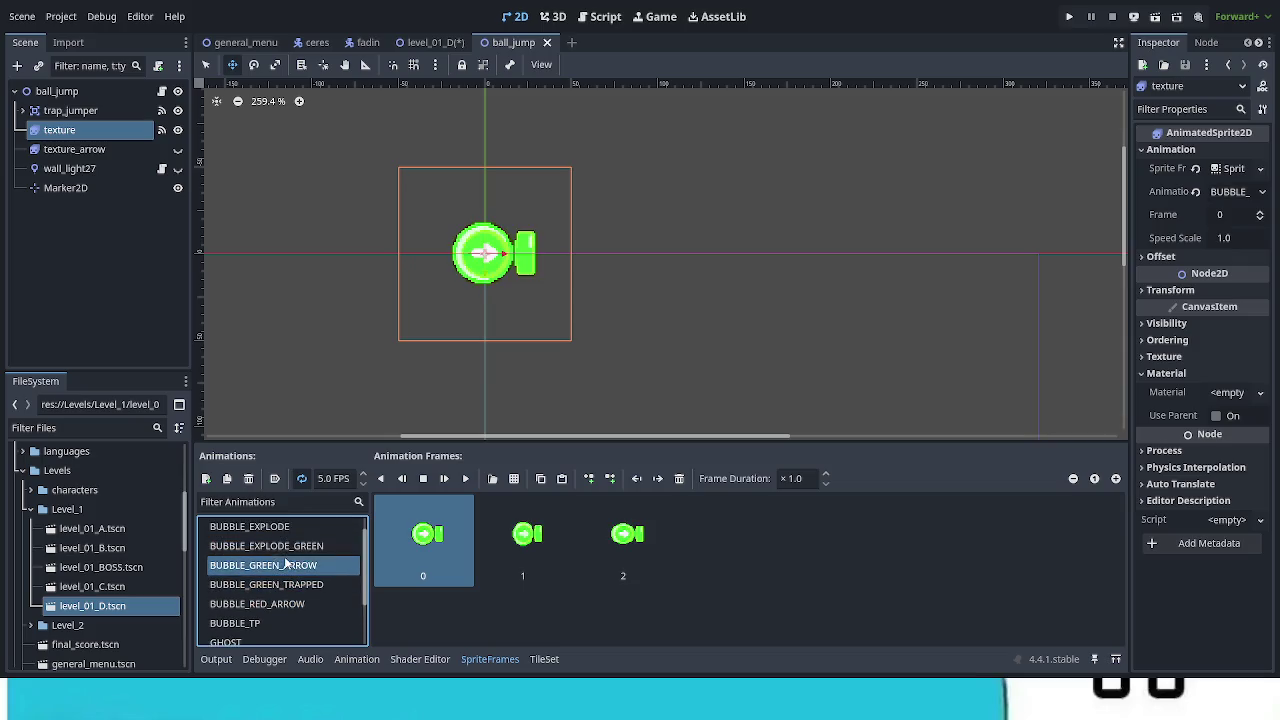
{"action": "left_click", "coordinate": [281, 546]}
{"action": "left_click", "coordinate": [277, 527]}
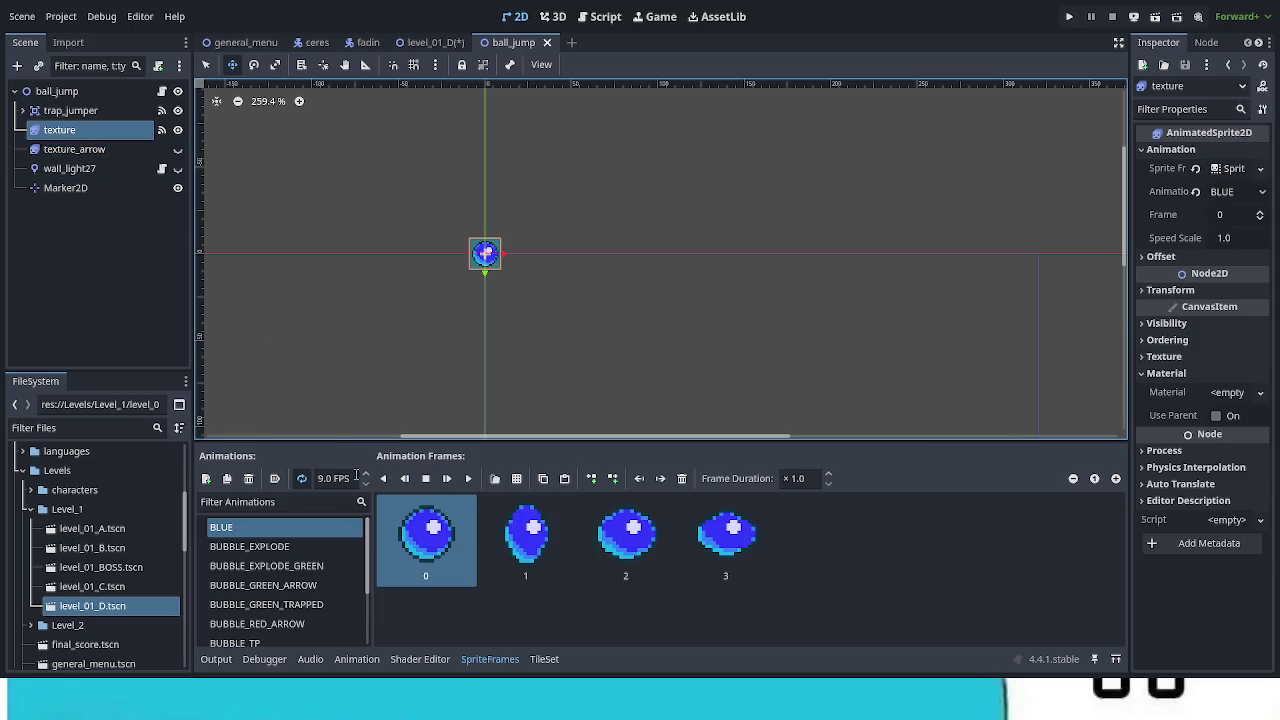
{"action": "left_click_drag", "start_coordinate": [369, 569], "coordinate": [388, 638]}
{"action": "left_click", "coordinate": [308, 630]}
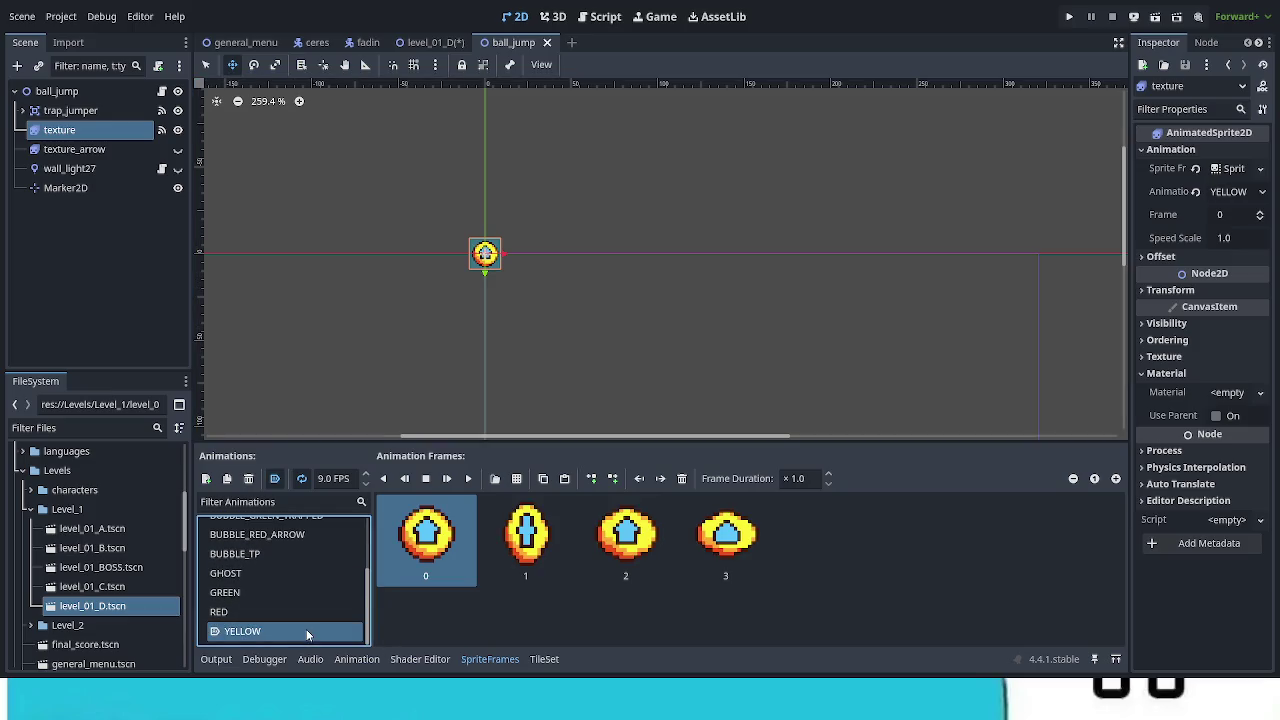
Save the ball_jump scene, then return to level_01_D and save it.
{"action": "key", "text": "ctrl+s"}
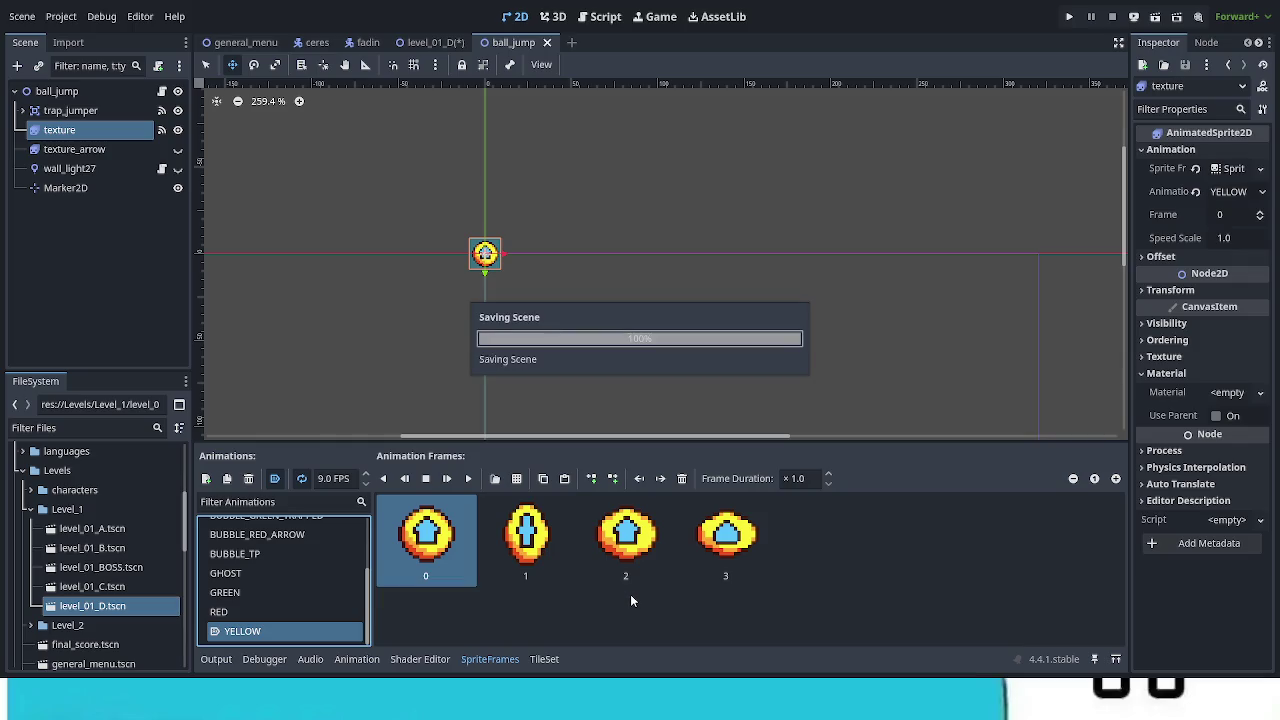
{"action": "left_click", "coordinate": [437, 46]}
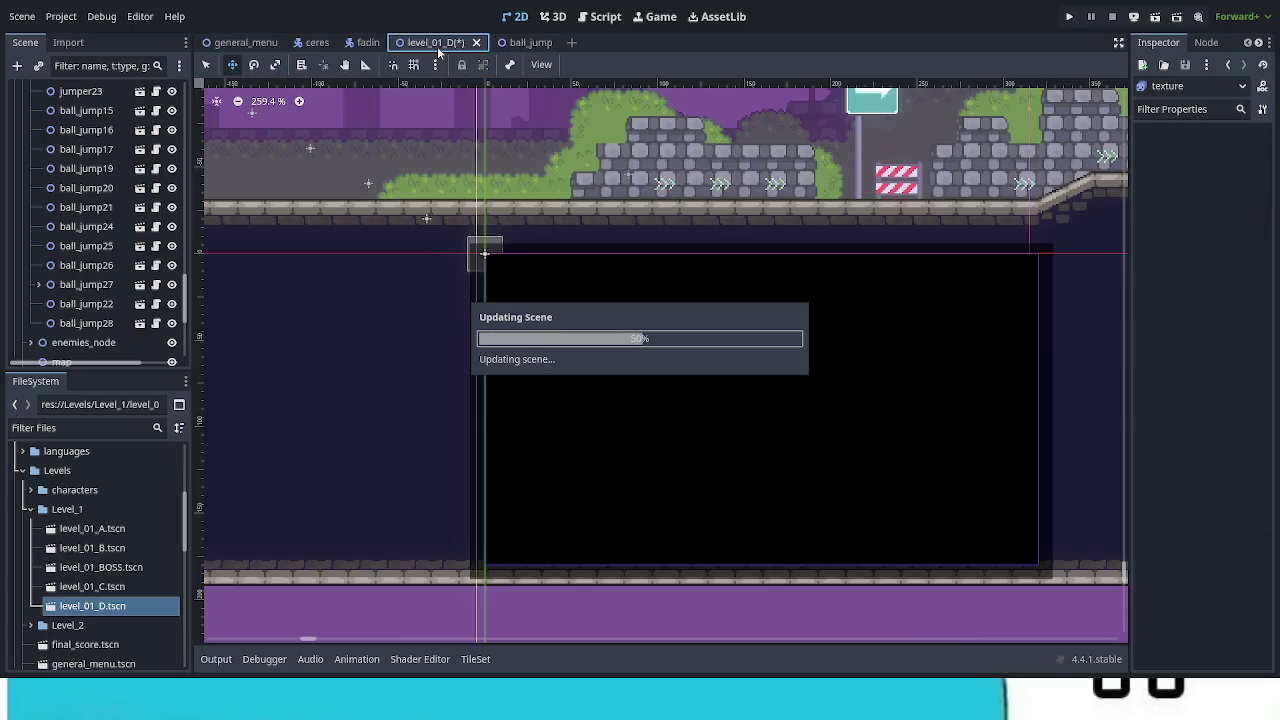
{"action": "key", "text": "ctrl+s"}
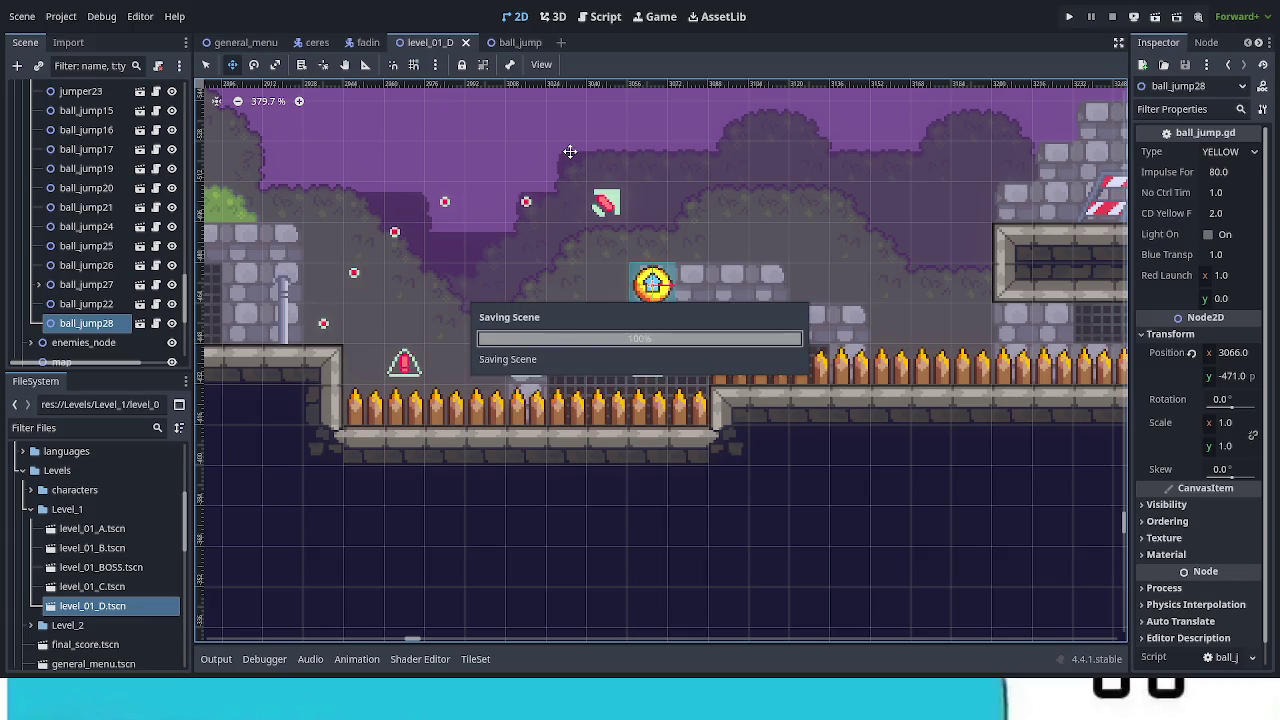
Nudge ball_jump28 slightly left to about (3048, -470).
{"action": "scroll", "coordinate": [757, 410], "scroll_direction": "down", "scroll_amount": 3}
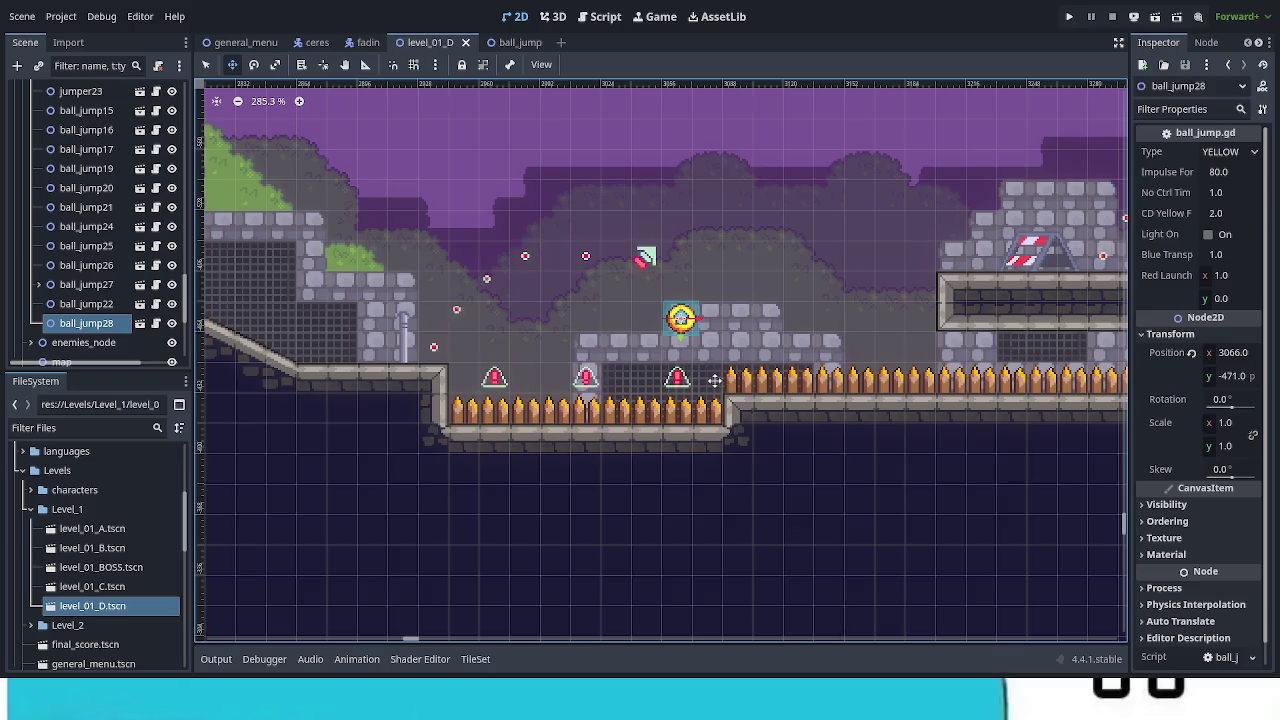
{"action": "left_click_drag", "start_coordinate": [716, 379], "coordinate": [677, 383]}
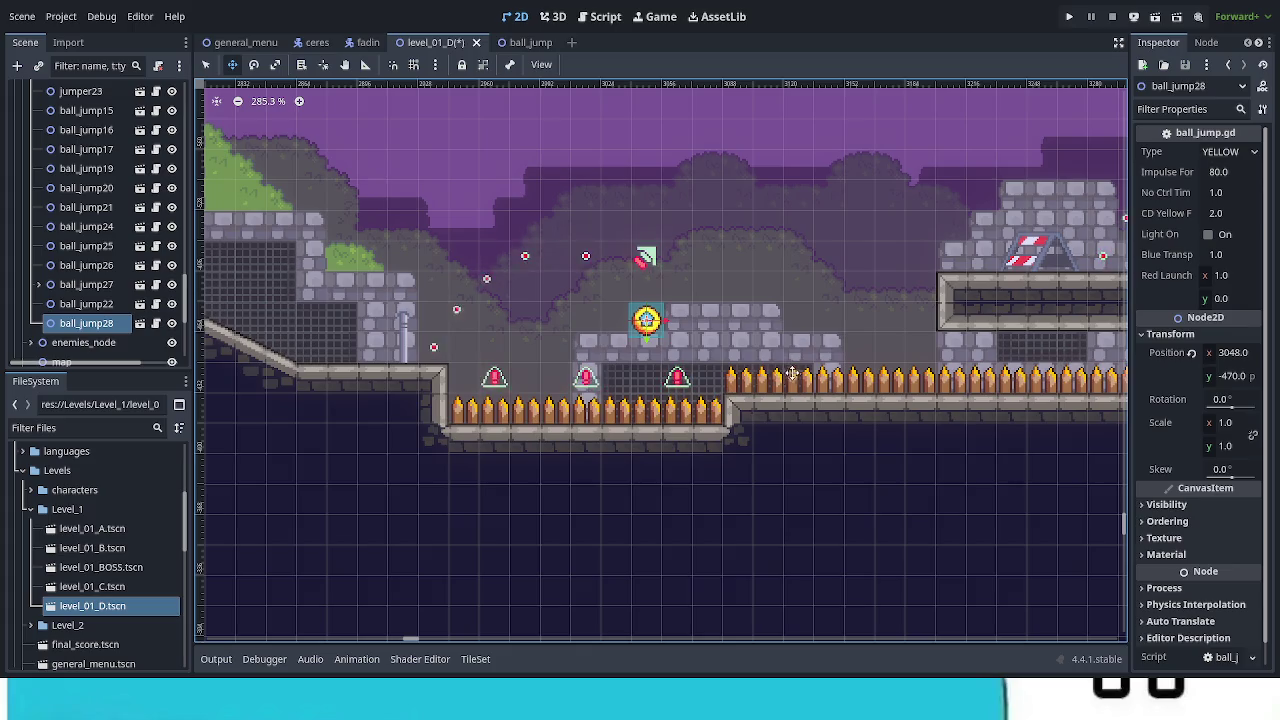
{"action": "scroll", "coordinate": [760, 380], "scroll_direction": "right", "scroll_amount": 3}
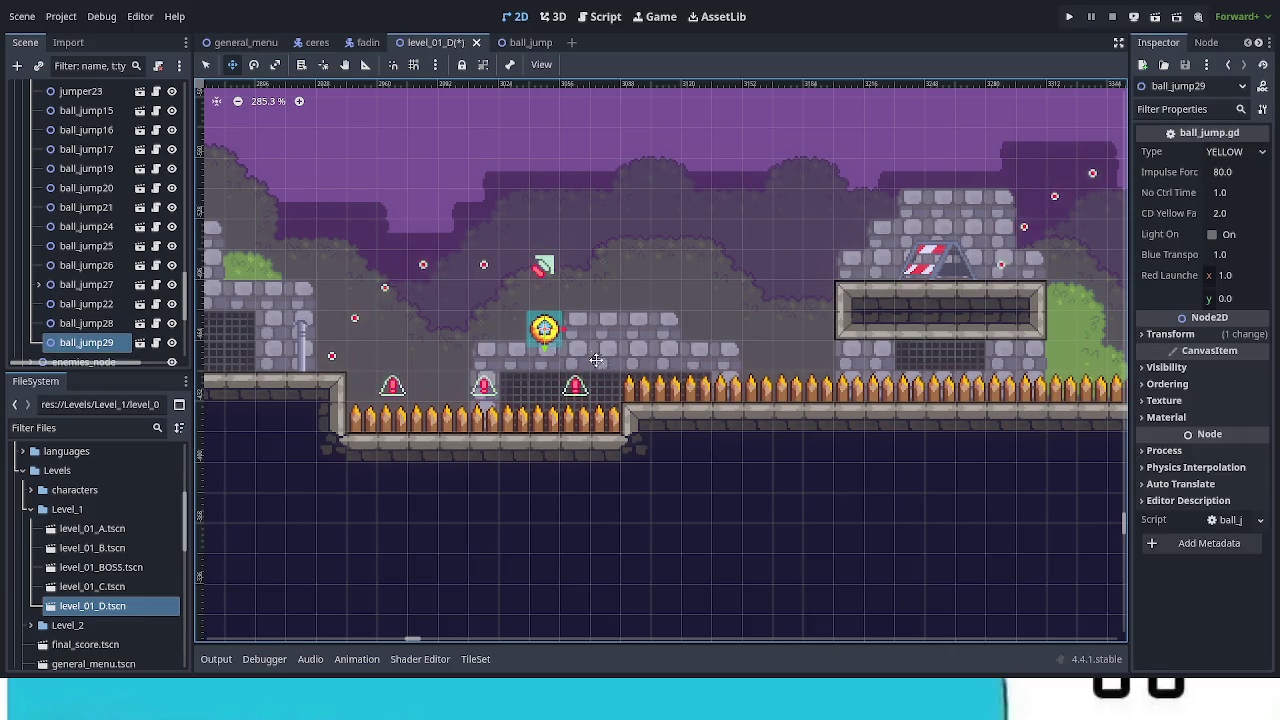
Duplicate the yellow jump ball three times, placing ball_jump29, 30 and 31 progressively further right over the spikes.
{"action": "key", "text": "ctrl+d"}
{"action": "left_click_drag", "start_coordinate": [560, 367], "coordinate": [744, 366]}
{"action": "scroll", "coordinate": [776, 366], "scroll_direction": "down", "scroll_amount": 3}
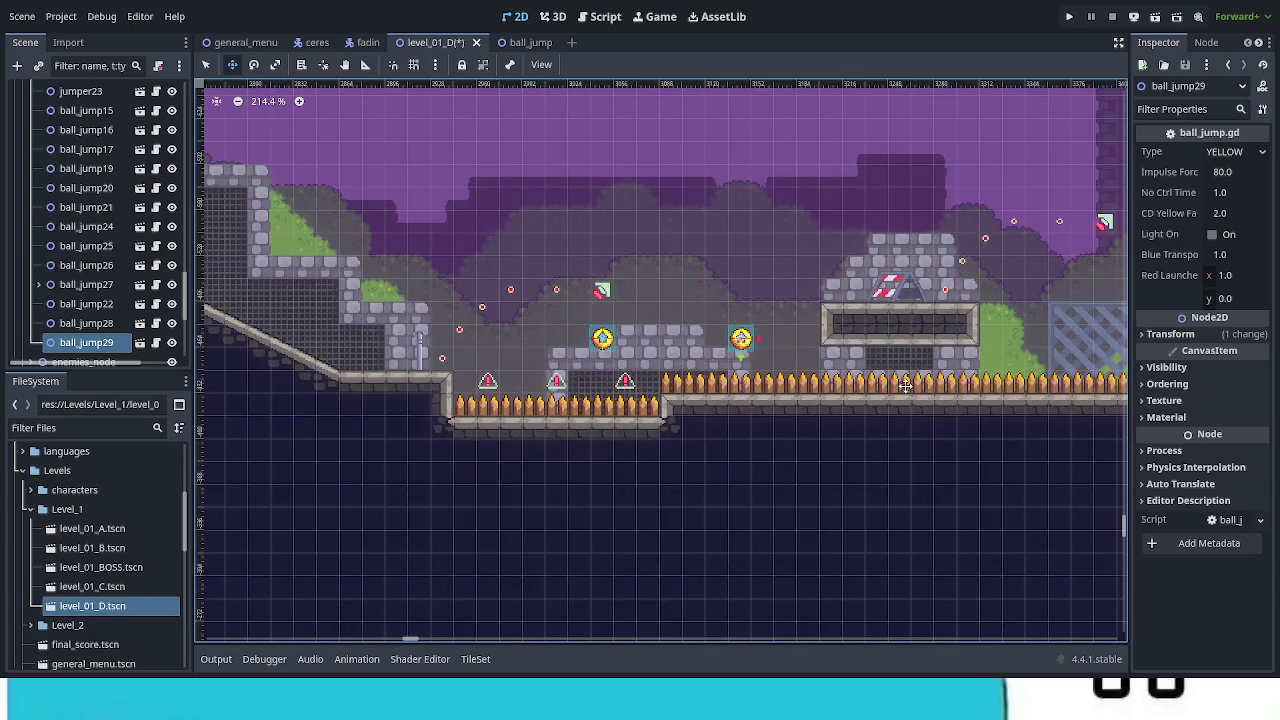
{"action": "scroll", "coordinate": [760, 380], "scroll_direction": "right", "scroll_amount": 5}
{"action": "scroll", "coordinate": [748, 393], "scroll_direction": "right", "scroll_amount": 1}
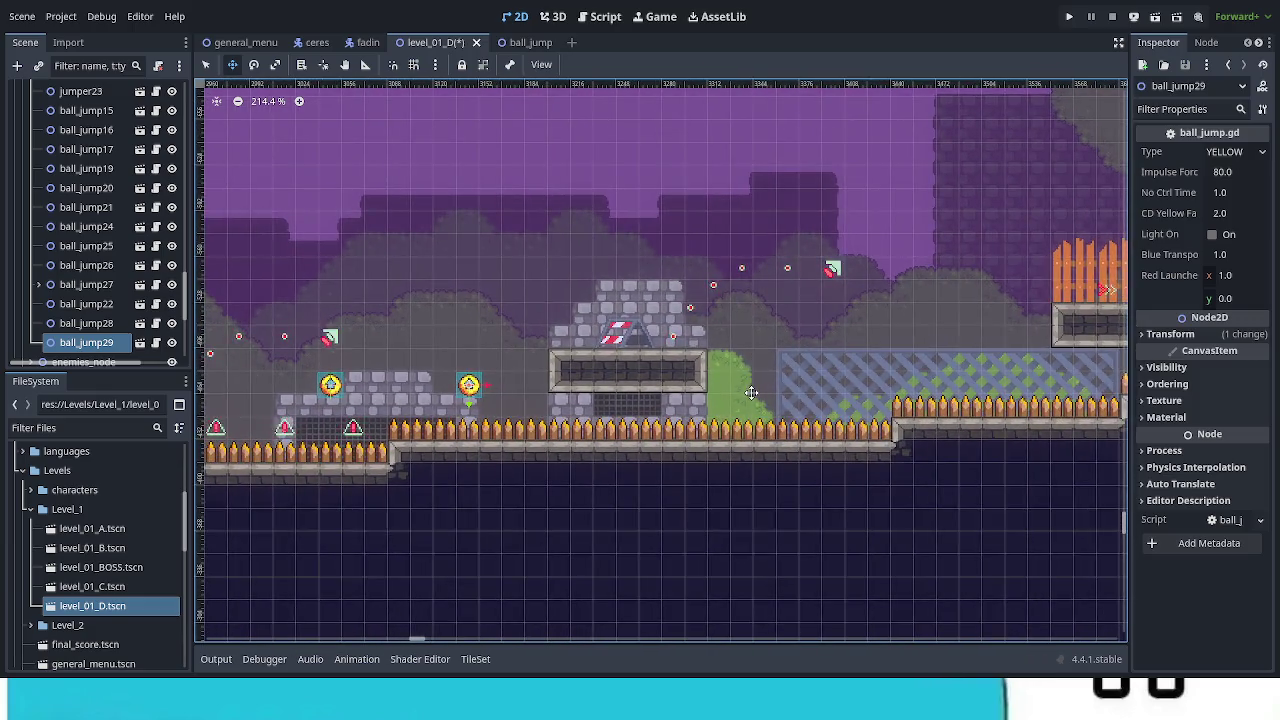
{"action": "key", "text": "ctrl+d"}
{"action": "mouse_move", "coordinate": [590, 410]}
{"action": "left_mouse_down"}
{"action": "mouse_move", "coordinate": [934, 337]}
{"action": "mouse_move", "coordinate": [920, 349]}
{"action": "left_mouse_up"}
{"action": "scroll", "coordinate": [900, 360], "scroll_direction": "right", "scroll_amount": 5}
{"action": "key", "text": "ctrl+d"}
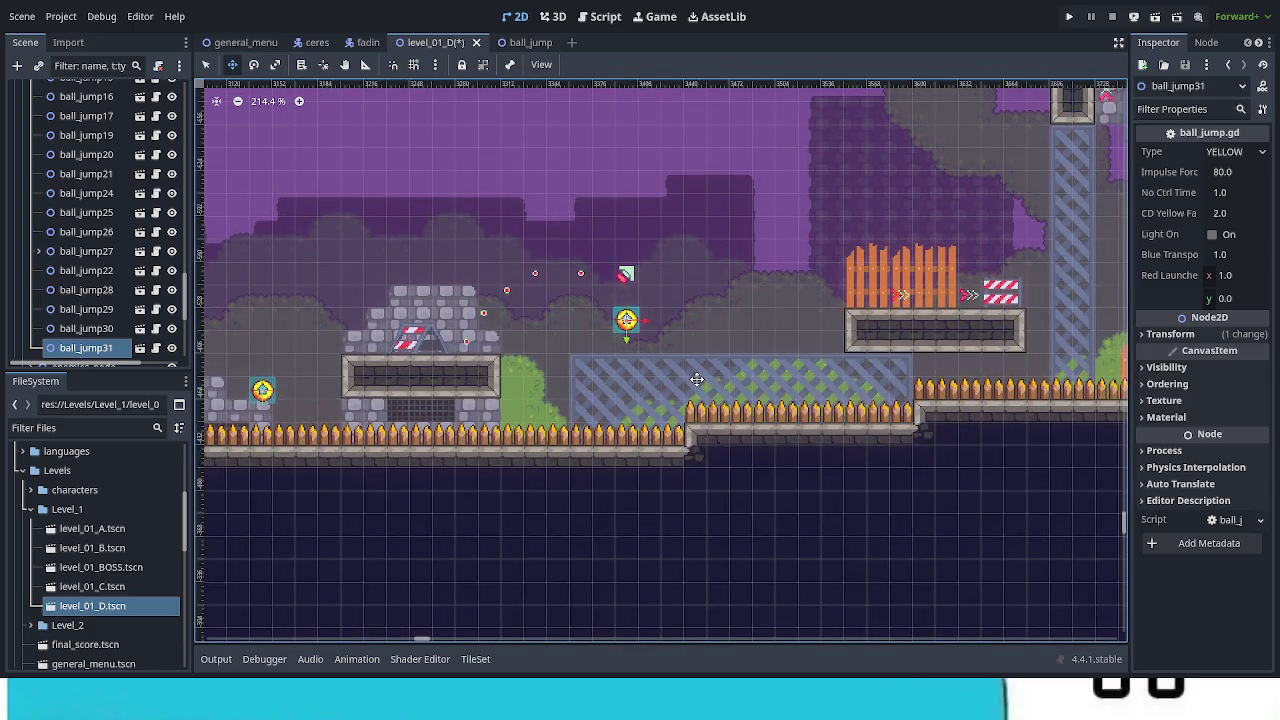
{"action": "left_click_drag", "start_coordinate": [697, 380], "coordinate": [832, 381]}
{"action": "scroll", "coordinate": [892, 394], "scroll_direction": "down", "scroll_amount": 1}
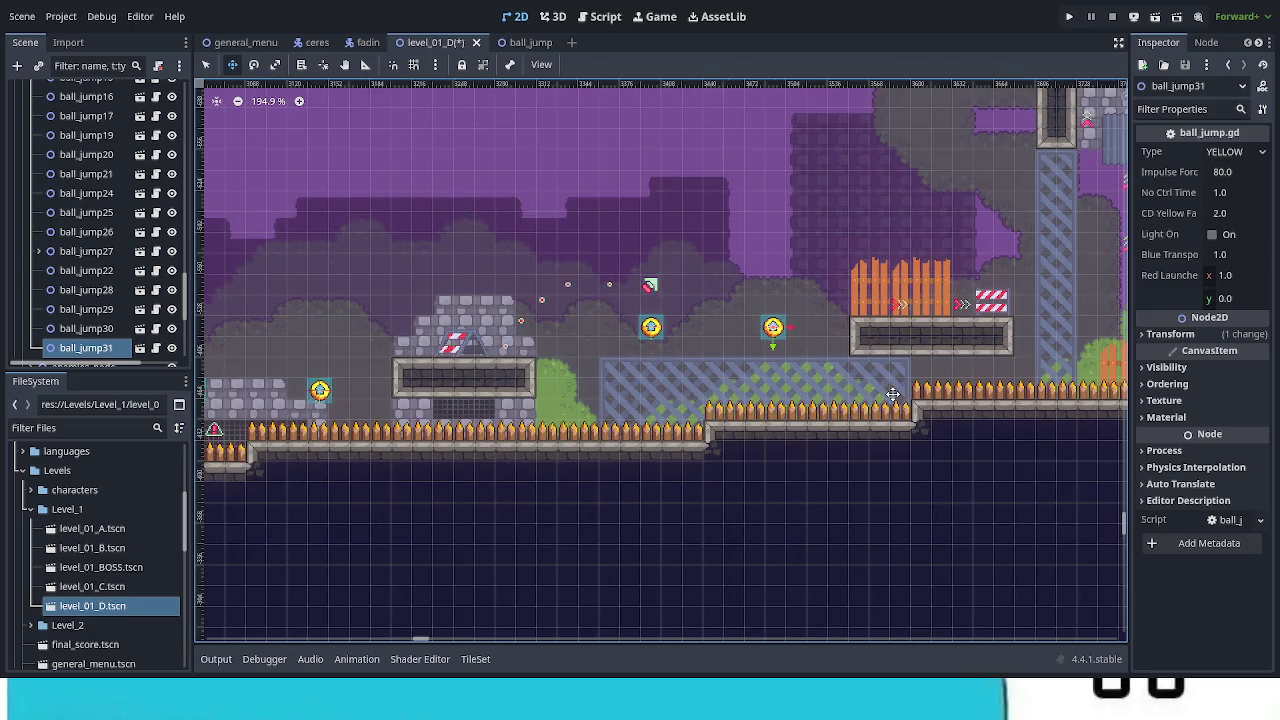
{"action": "scroll", "coordinate": [780, 400], "scroll_direction": "right", "scroll_amount": 8}
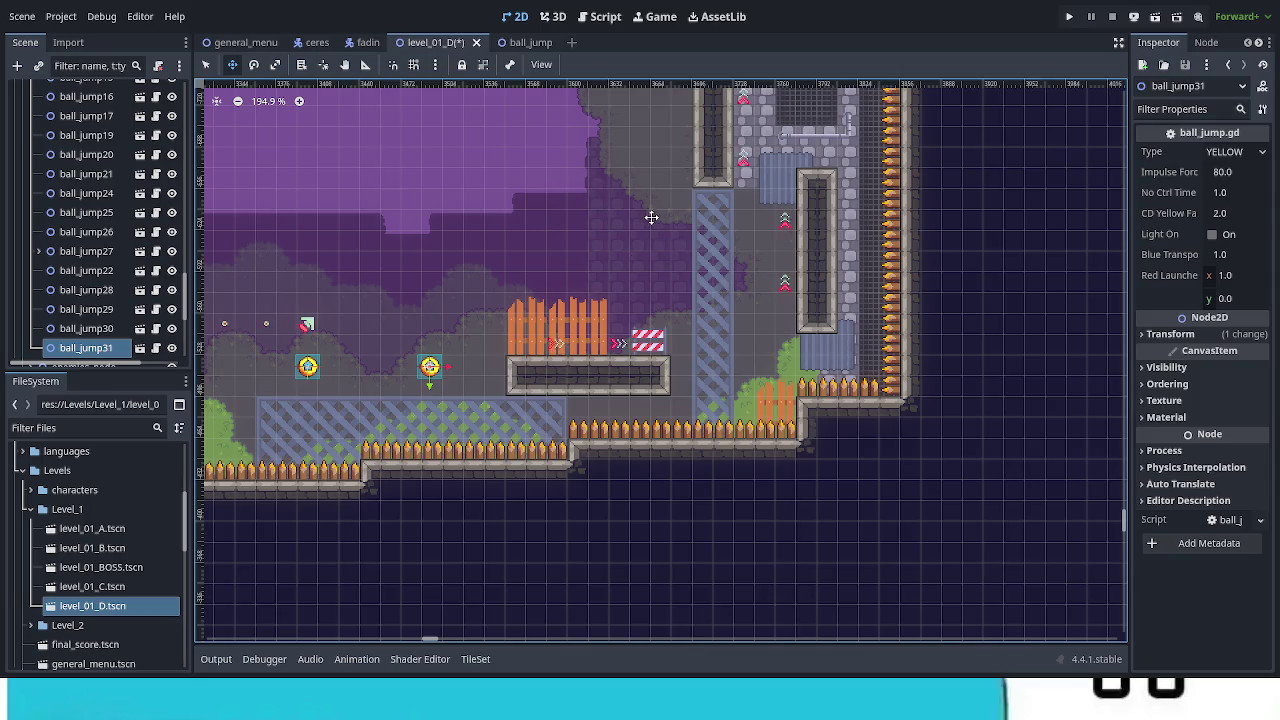
{"action": "mouse_move", "coordinate": [689, 269]}
{"action": "left_mouse_down"}
{"action": "mouse_move", "coordinate": [550, 470]}
{"action": "mouse_move", "coordinate": [480, 514]}
{"action": "left_mouse_up"}
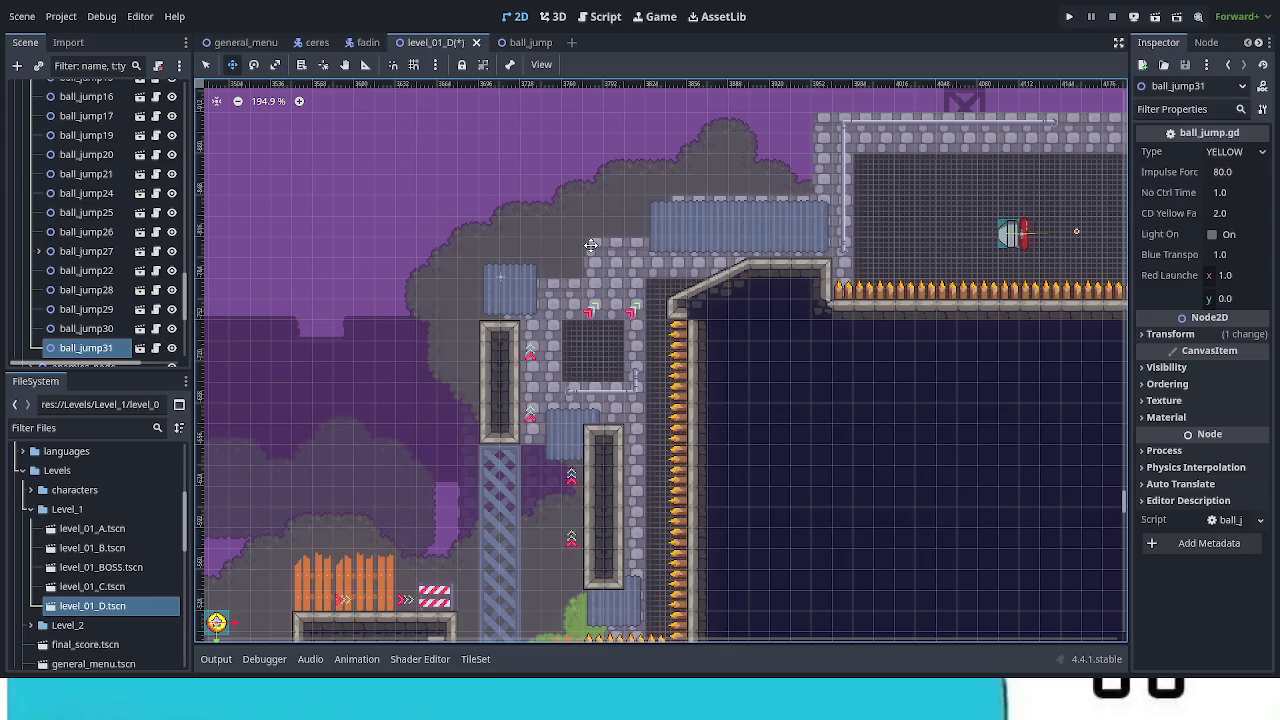
{"action": "scroll", "coordinate": [496, 422], "scroll_direction": "down", "scroll_amount": 3}
{"action": "scroll", "coordinate": [496, 422], "scroll_direction": "left", "scroll_amount": 2}
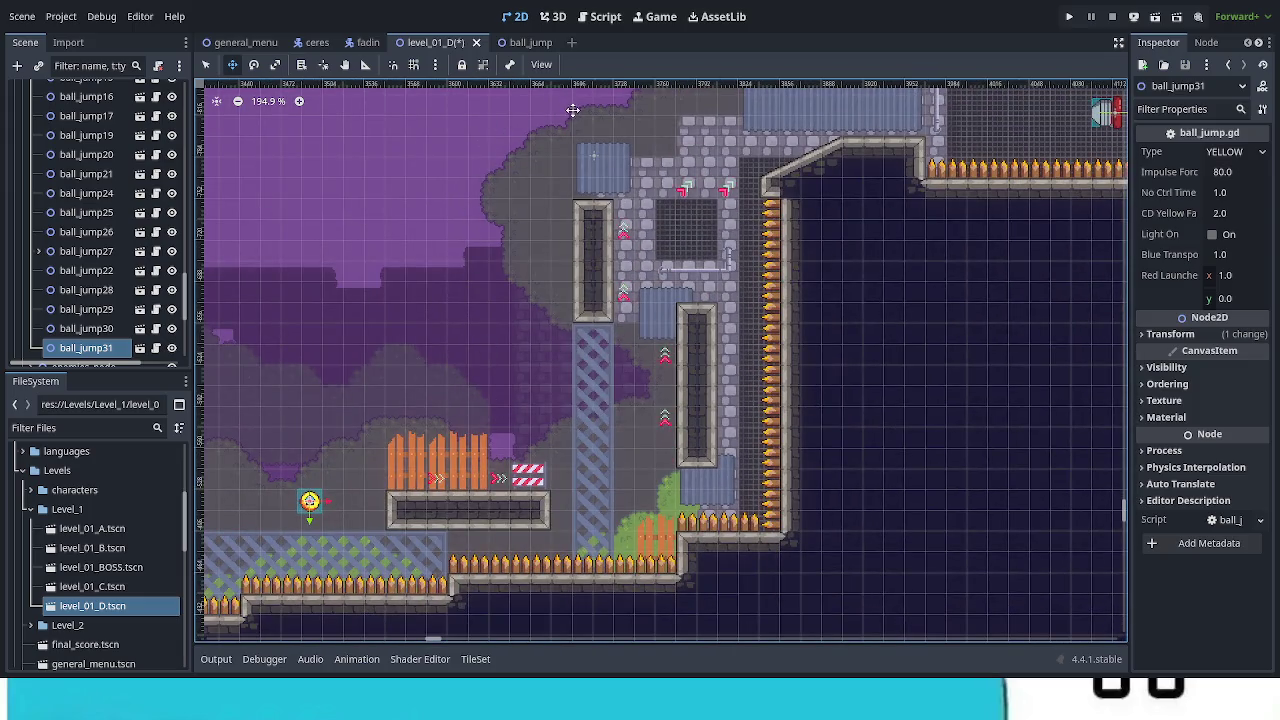
{"action": "scroll", "coordinate": [777, 371], "scroll_direction": "up", "scroll_amount": 3}
{"action": "scroll", "coordinate": [771, 371], "scroll_direction": "left", "scroll_amount": 1}
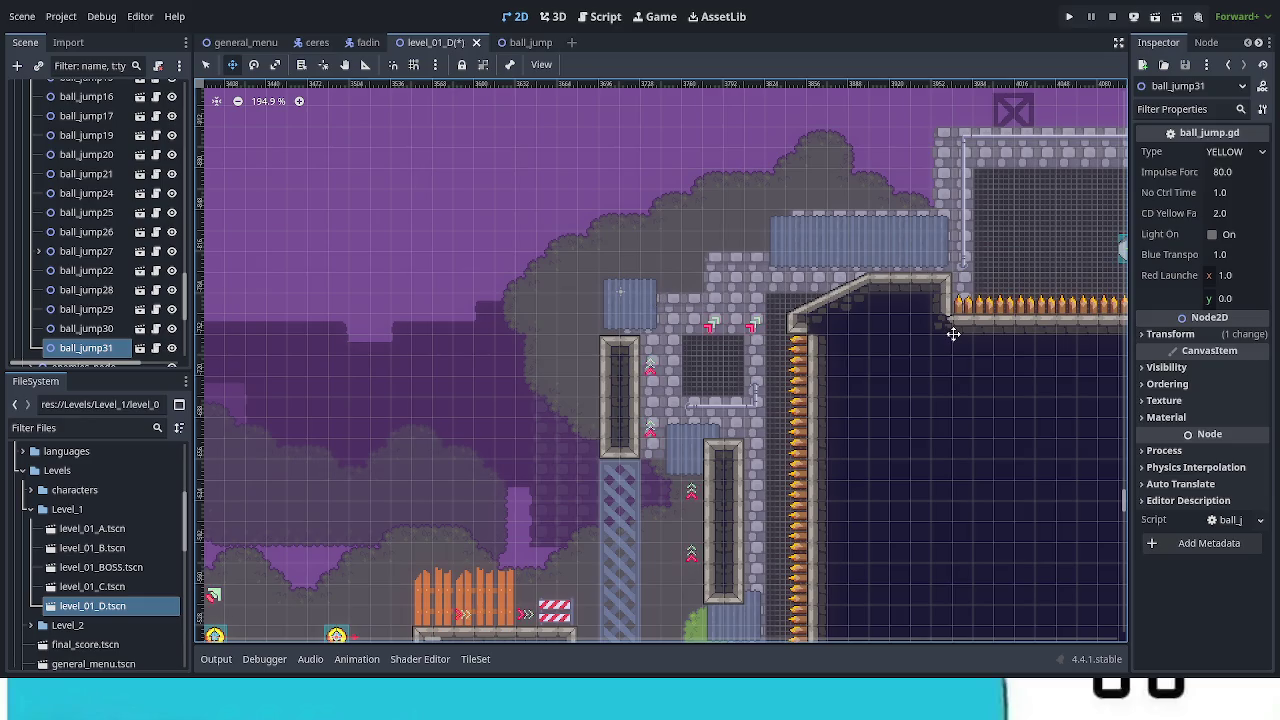
{"action": "scroll", "coordinate": [791, 306], "scroll_direction": "down", "scroll_amount": 1}
{"action": "scroll", "coordinate": [791, 306], "scroll_direction": "right", "scroll_amount": 2}
{"action": "mouse_move", "coordinate": [560, 320]}
{"action": "left_mouse_down"}
{"action": "mouse_move", "coordinate": [917, 200]}
{"action": "mouse_move", "coordinate": [911, 209]}
{"action": "left_mouse_up"}
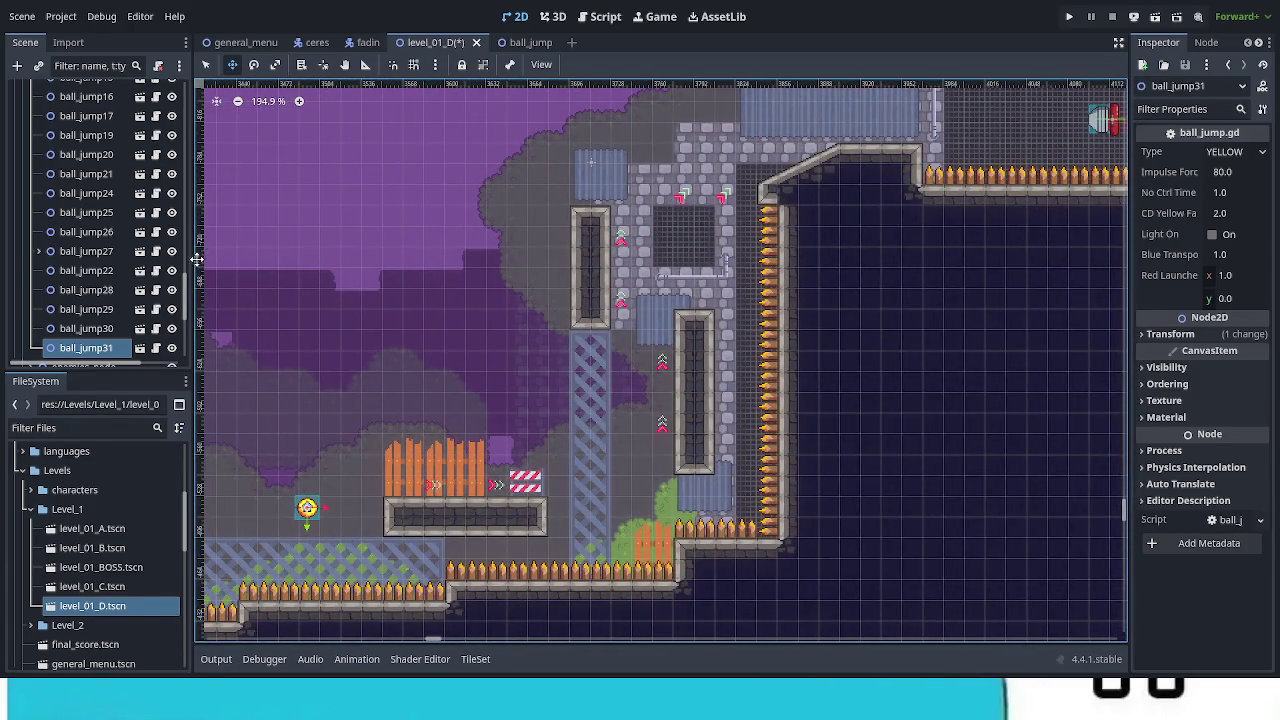
{"action": "left_click", "coordinate": [206, 64]}
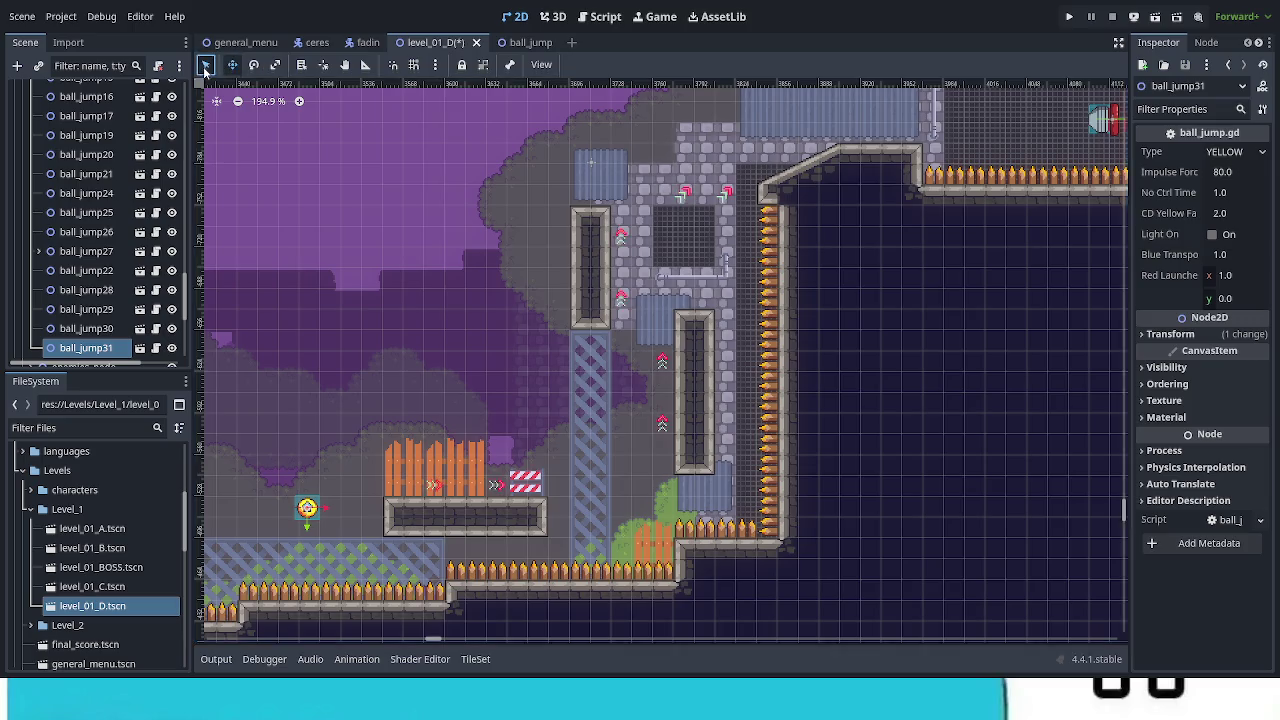
Duplicate jumper2 and move the copy down and left into the level.
{"action": "left_click", "coordinate": [1114, 124]}
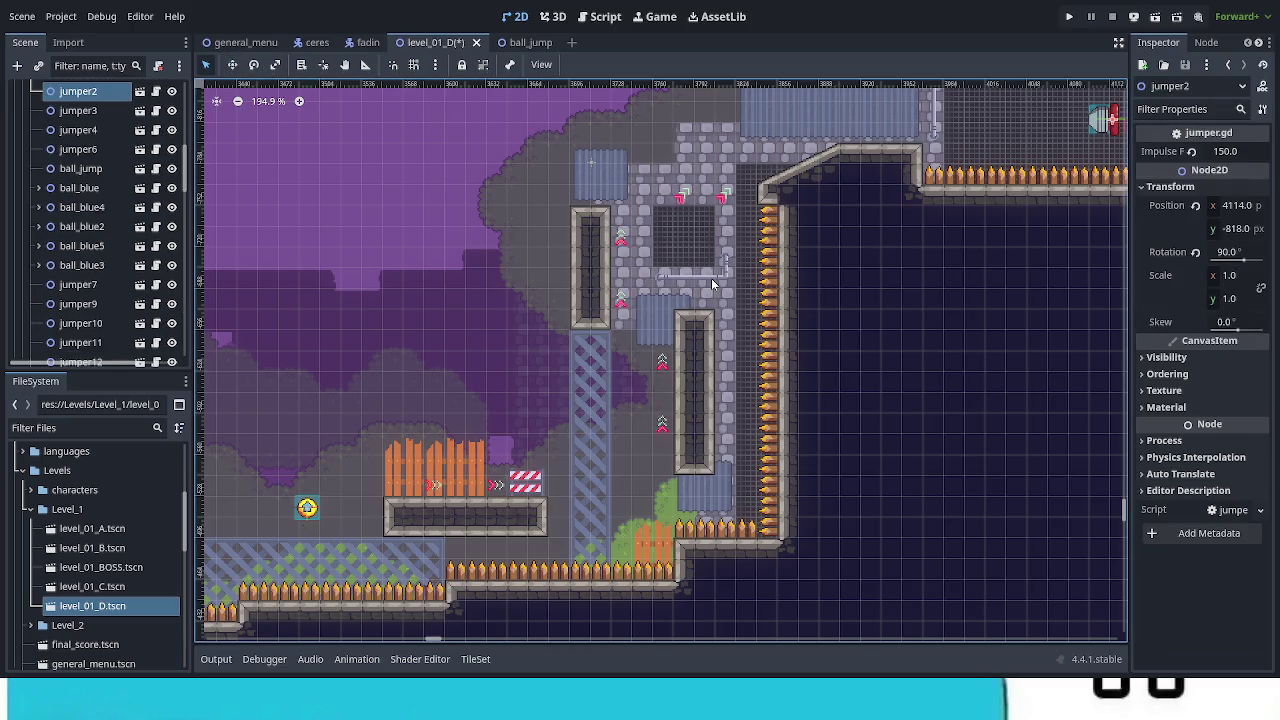
{"action": "key", "text": "ctrl+d"}
{"action": "key", "text": "w"}
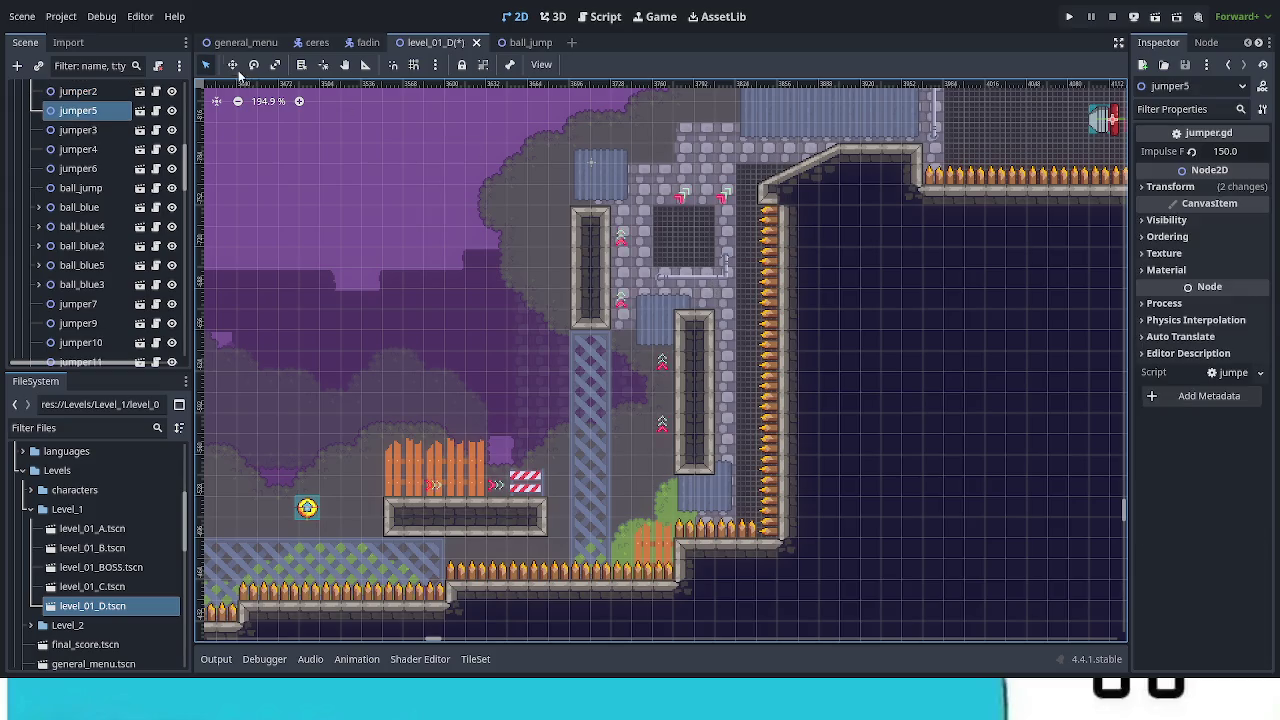
{"action": "mouse_move", "coordinate": [795, 284]}
{"action": "left_mouse_down"}
{"action": "mouse_move", "coordinate": [709, 352]}
{"action": "mouse_move", "coordinate": [346, 506]}
{"action": "mouse_move", "coordinate": [329, 517]}
{"action": "mouse_move", "coordinate": [341, 535]}
{"action": "left_mouse_up"}
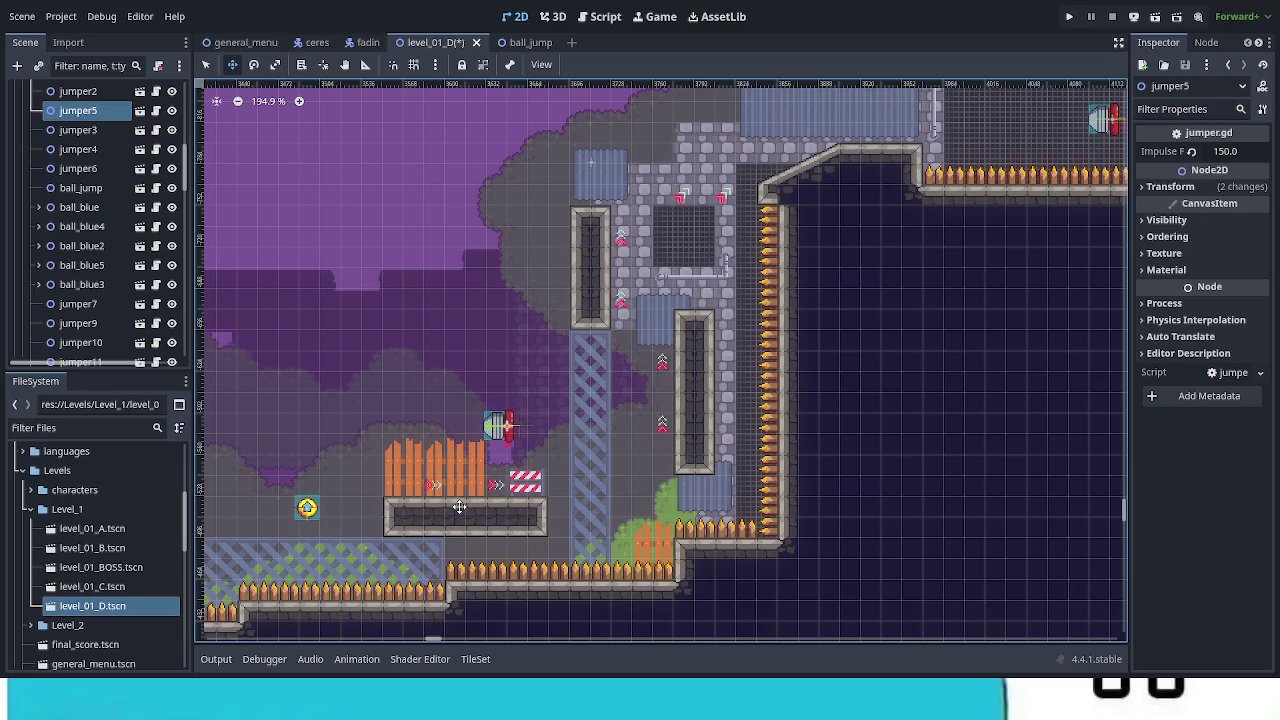
{"action": "left_click_drag", "start_coordinate": [455, 506], "coordinate": [436, 504]}
Reset jumper5's rotation to 0, set it above the wooden fence platform, and save.
{"action": "left_click", "coordinate": [1170, 187]}
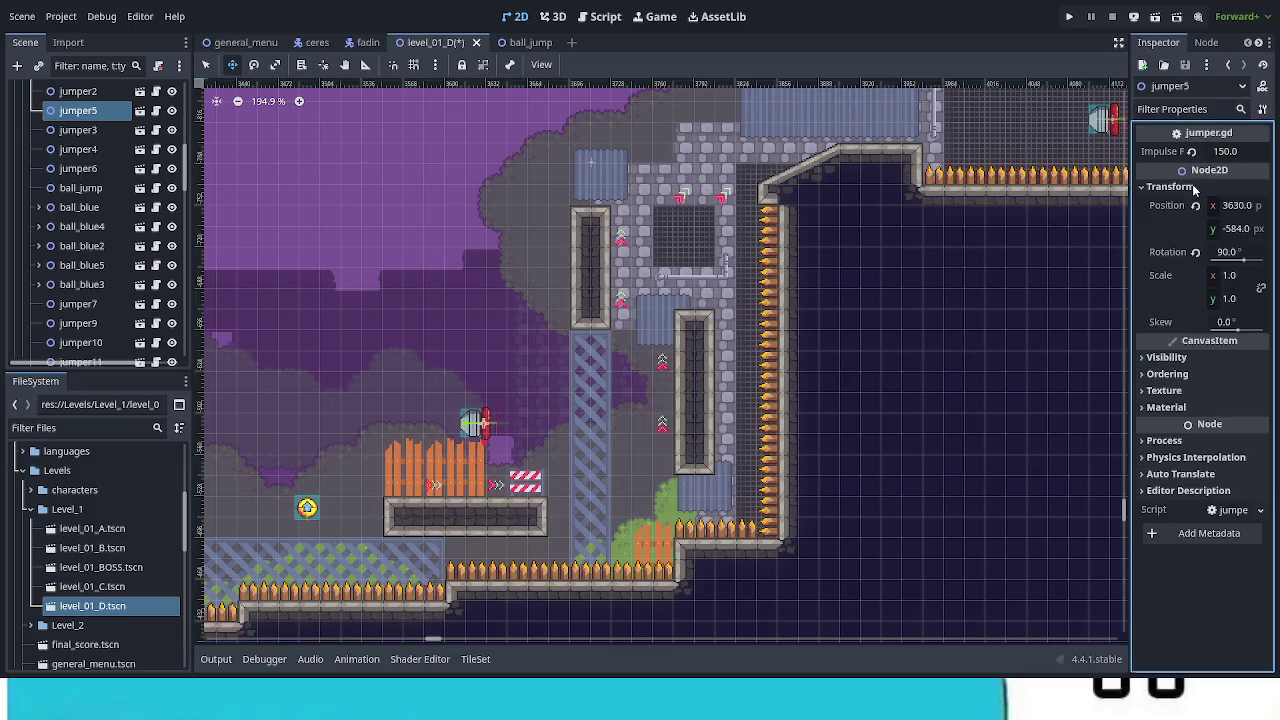
{"action": "left_click", "coordinate": [1196, 252]}
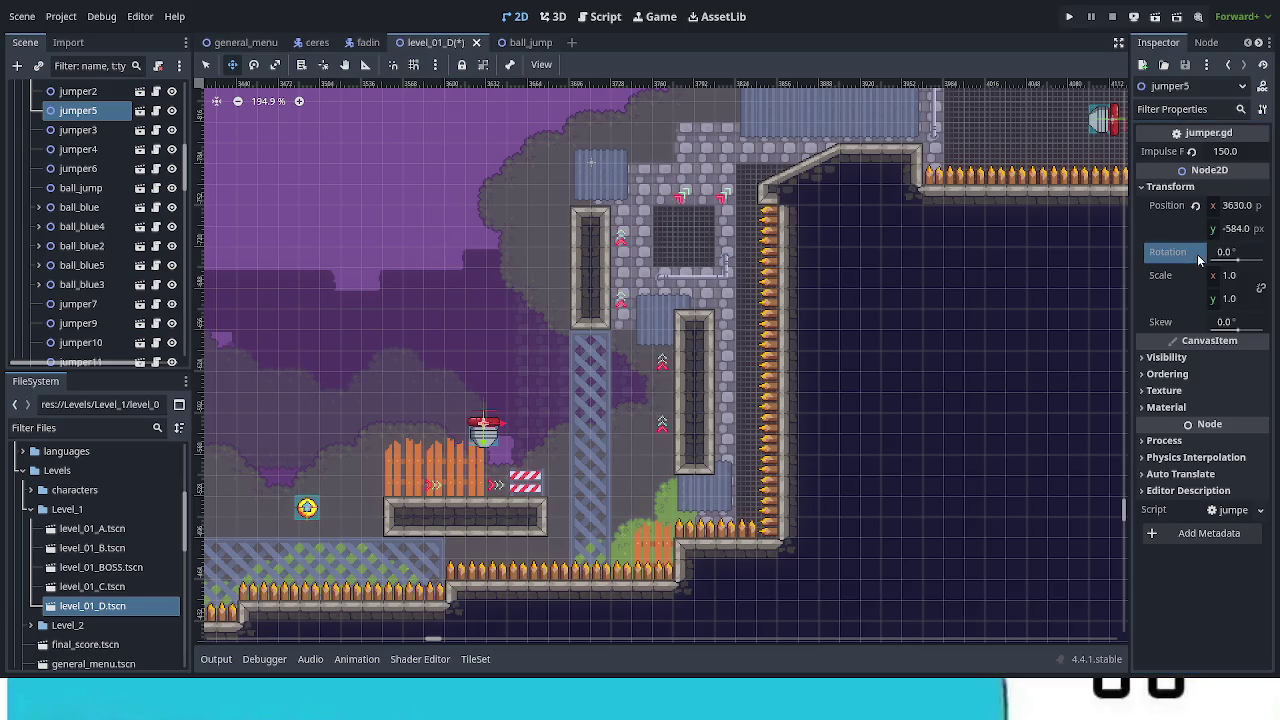
{"action": "left_click_drag", "start_coordinate": [578, 452], "coordinate": [569, 443]}
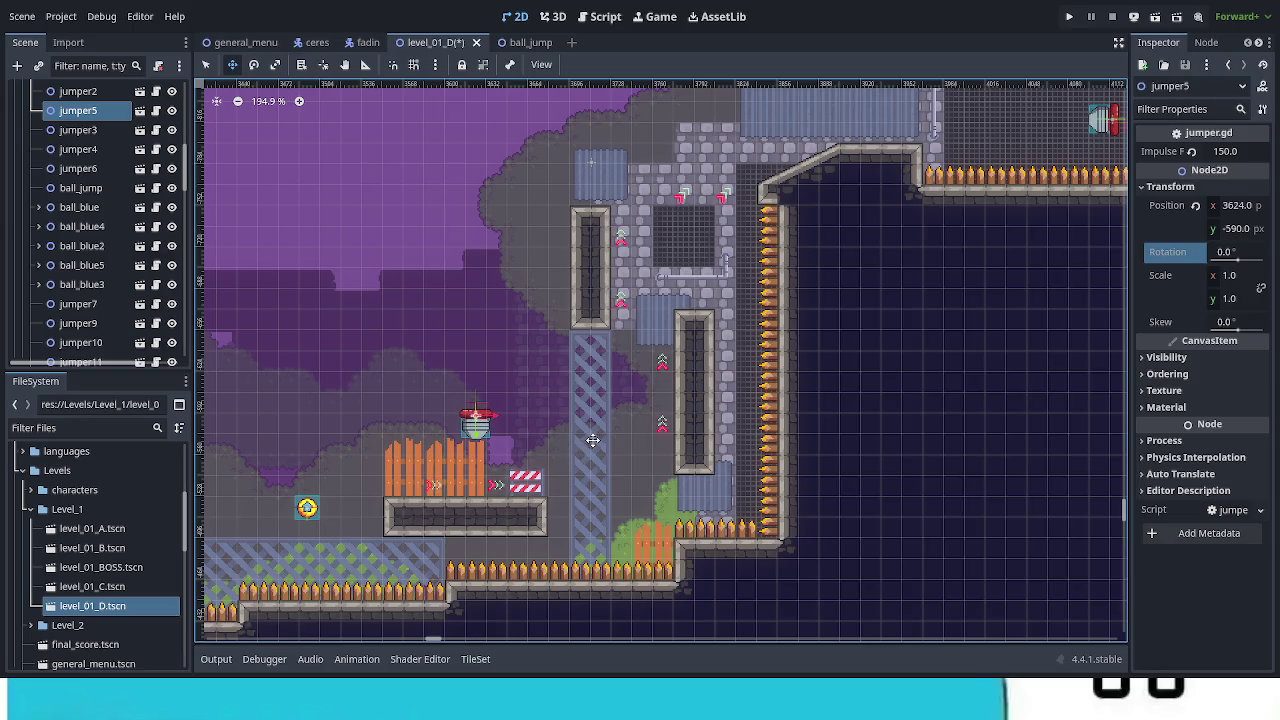
{"action": "key", "text": "ctrl+s"}
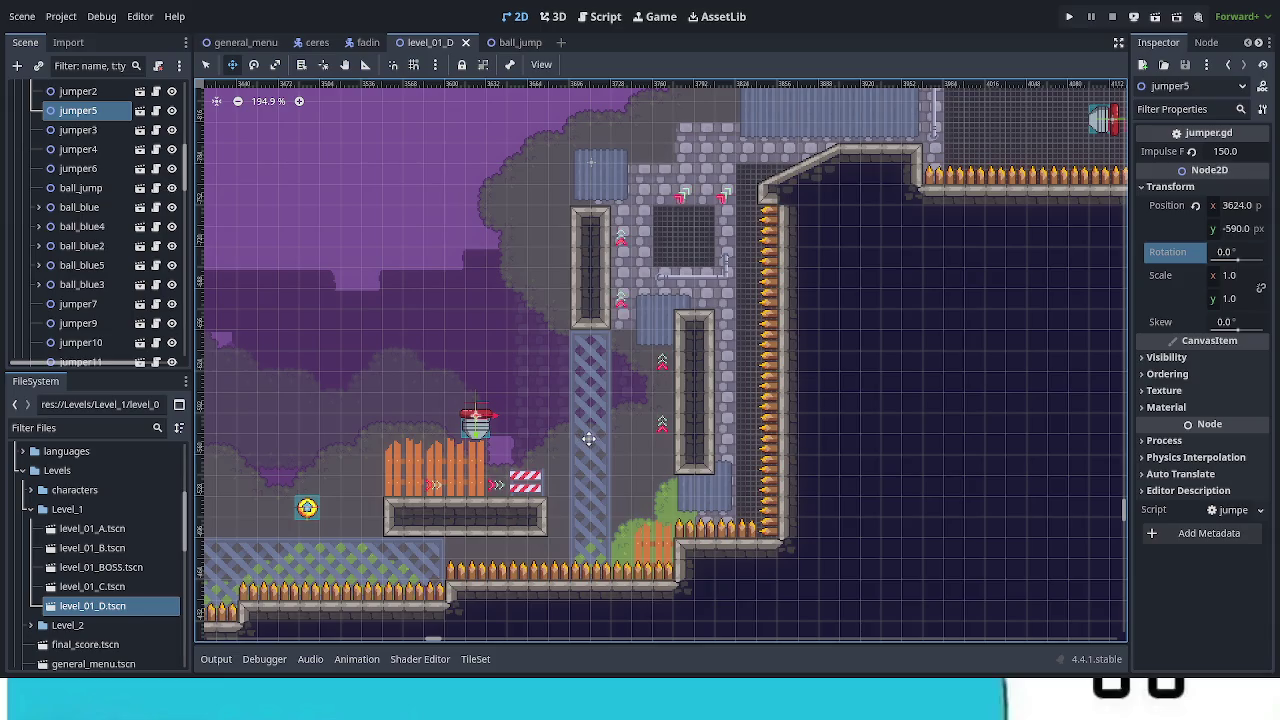
Pan across level_01_D to review it, then run the game to playtest.
{"action": "scroll", "coordinate": [589, 439], "scroll_direction": "down", "scroll_amount": 4}
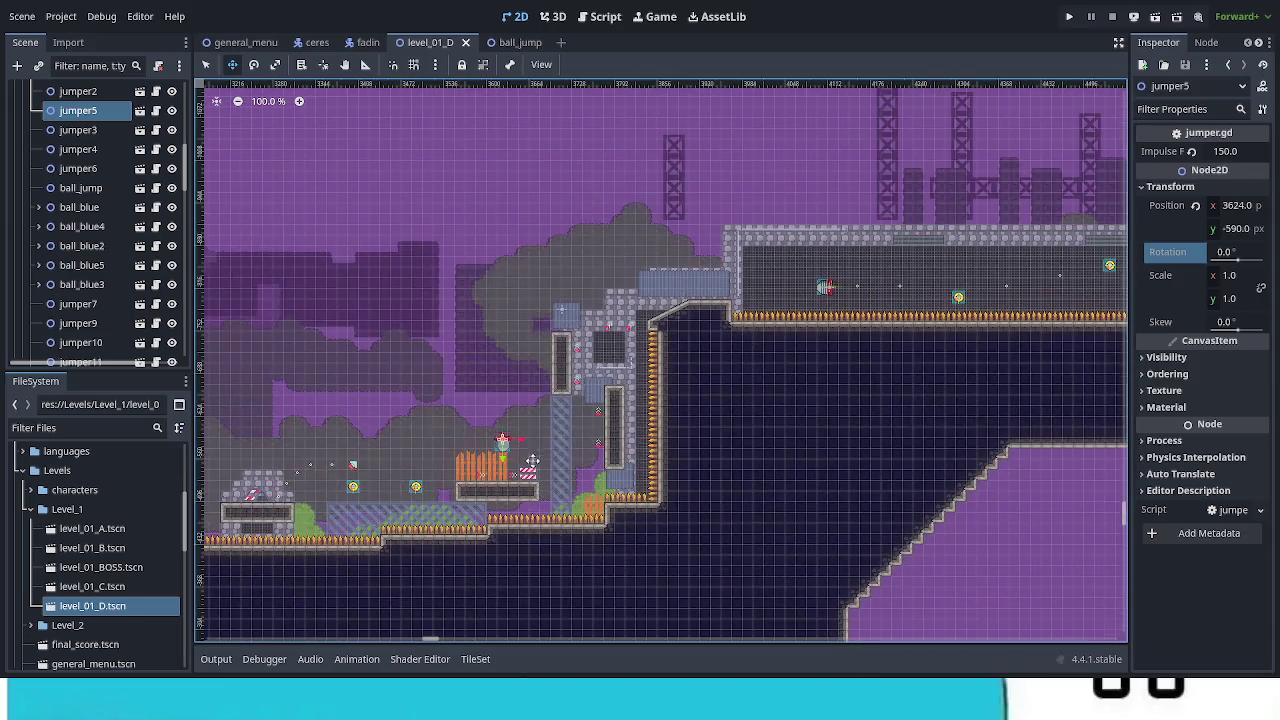
{"action": "mouse_move", "coordinate": [706, 426]}
{"action": "left_mouse_down"}
{"action": "mouse_move", "coordinate": [594, 387]}
{"action": "mouse_move", "coordinate": [494, 374]}
{"action": "left_mouse_up"}
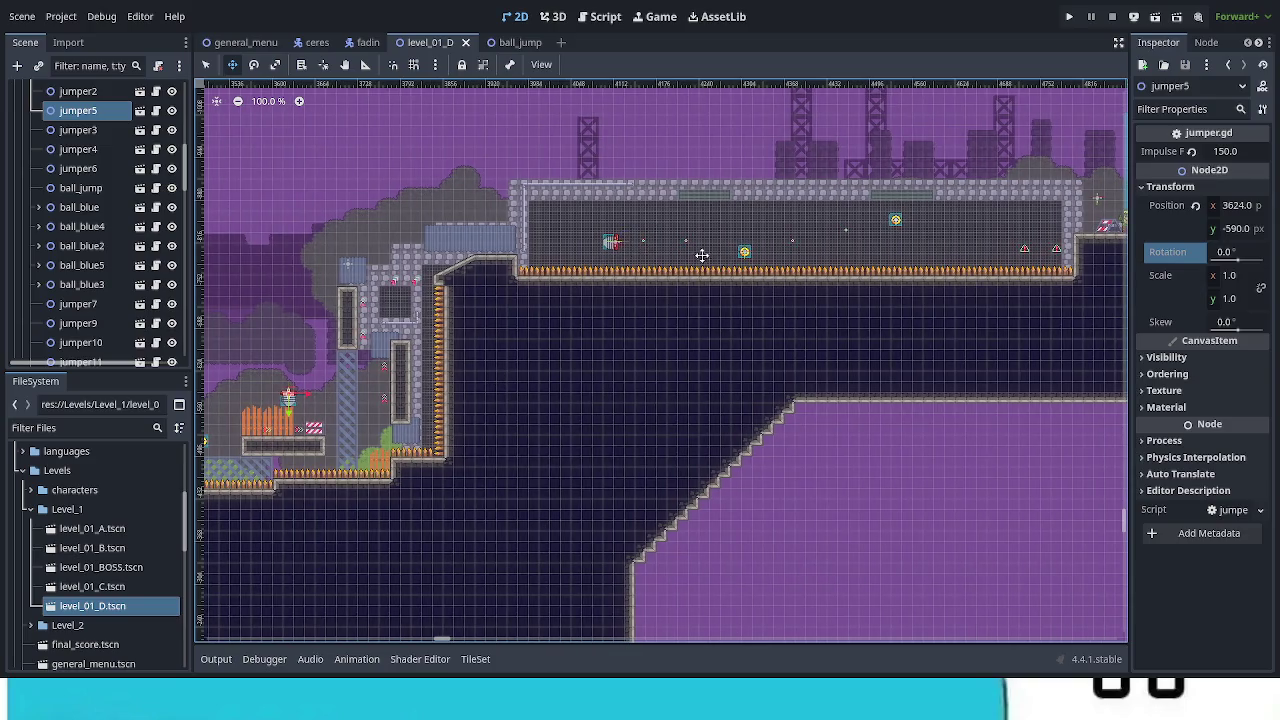
{"action": "left_click_drag", "start_coordinate": [1040, 250], "coordinate": [397, 318]}
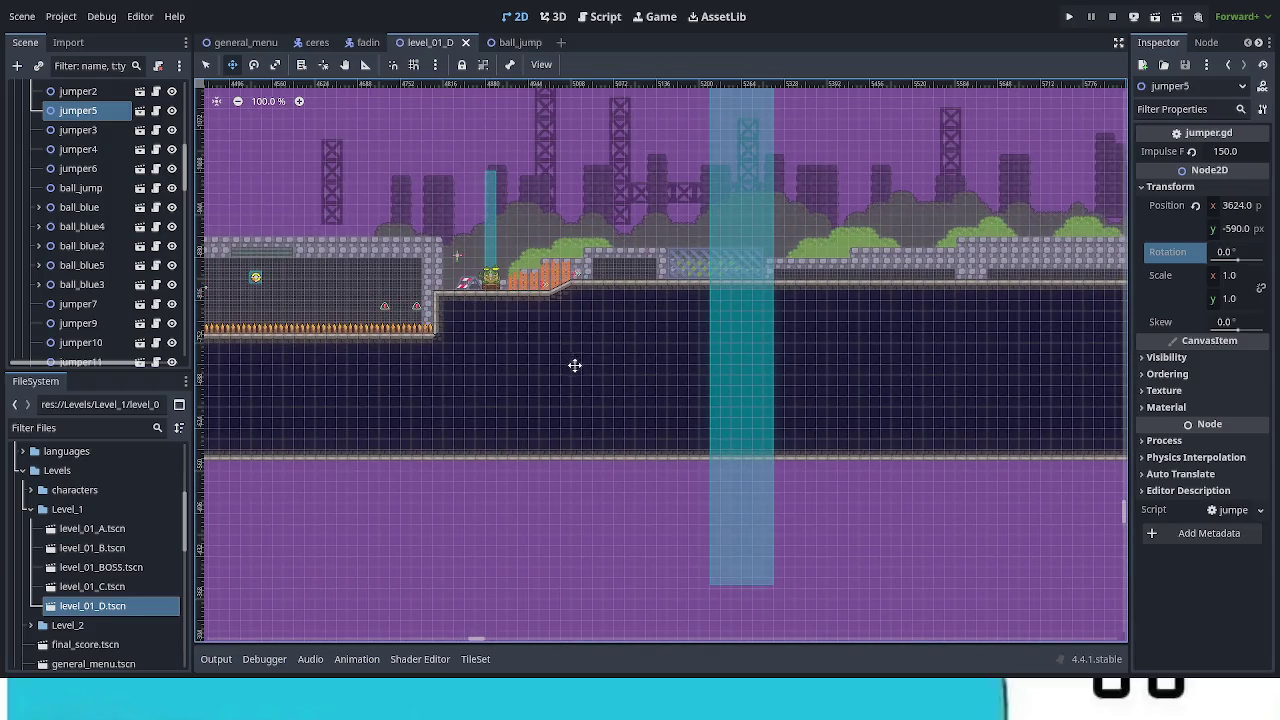
{"action": "scroll", "coordinate": [575, 365], "scroll_direction": "down", "scroll_amount": 2}
{"action": "mouse_move", "coordinate": [446, 397]}
{"action": "left_mouse_down"}
{"action": "mouse_move", "coordinate": [606, 397]}
{"action": "mouse_move", "coordinate": [834, 331]}
{"action": "mouse_move", "coordinate": [865, 301]}
{"action": "left_mouse_up"}
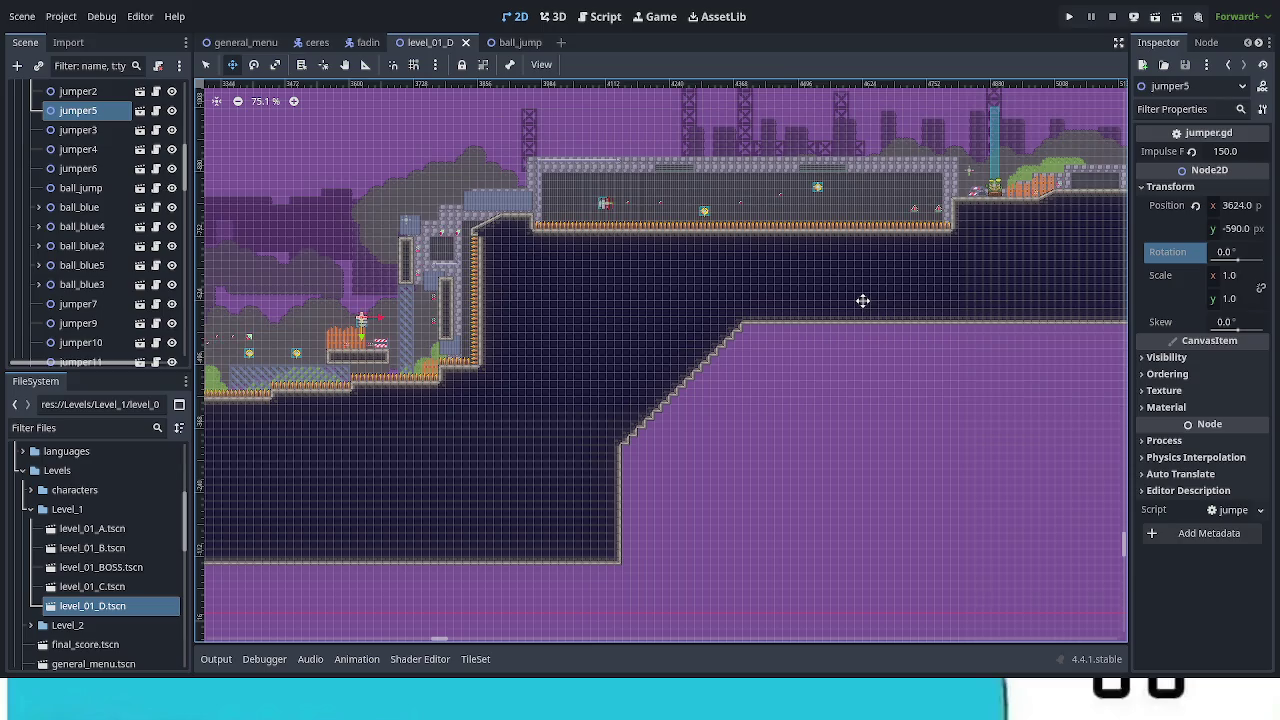
{"action": "left_click_drag", "start_coordinate": [386, 320], "coordinate": [629, 310]}
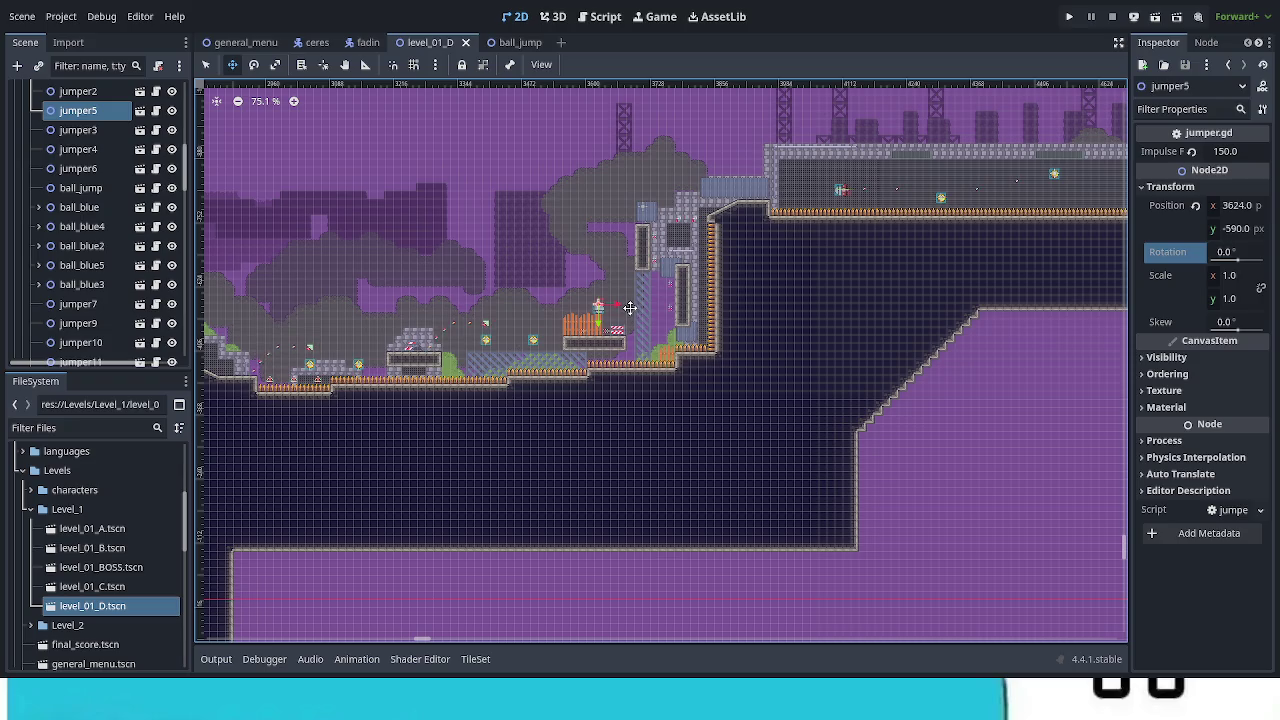
{"action": "key", "text": "F6"}
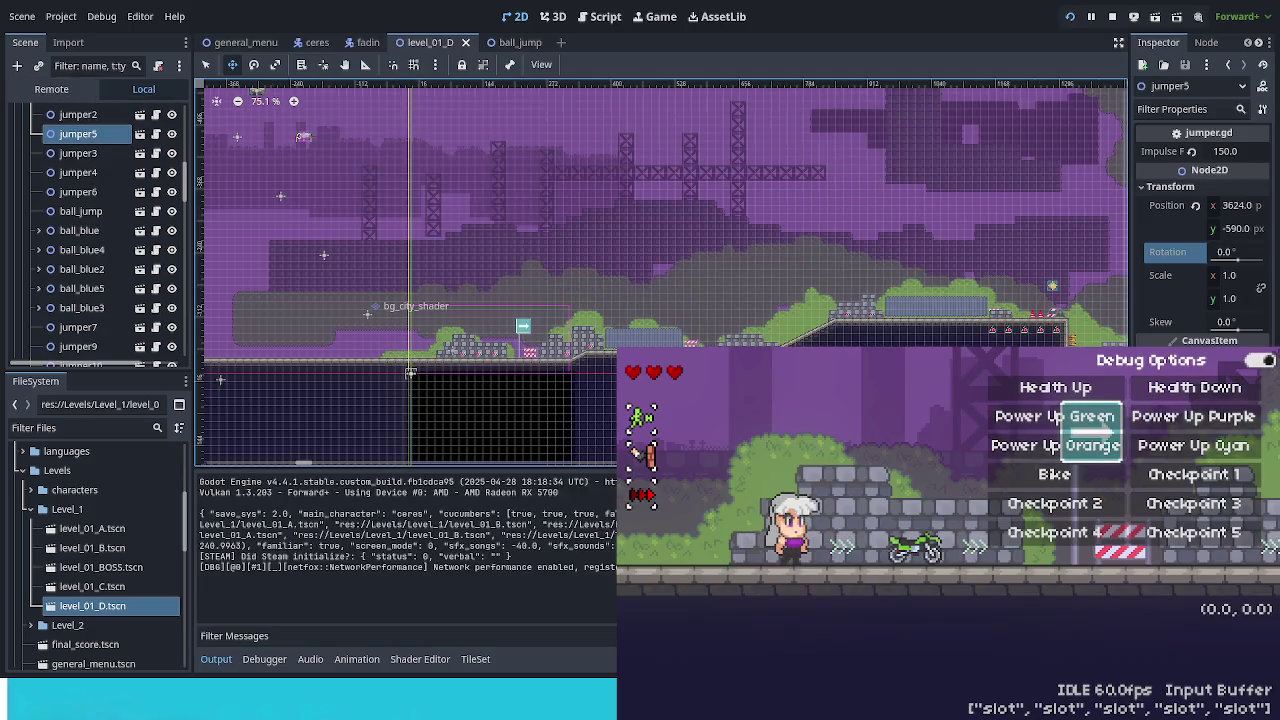
Put the playtest character on the Bike, then expand characters and open the biker scene.
{"action": "key", "text": "Right"}
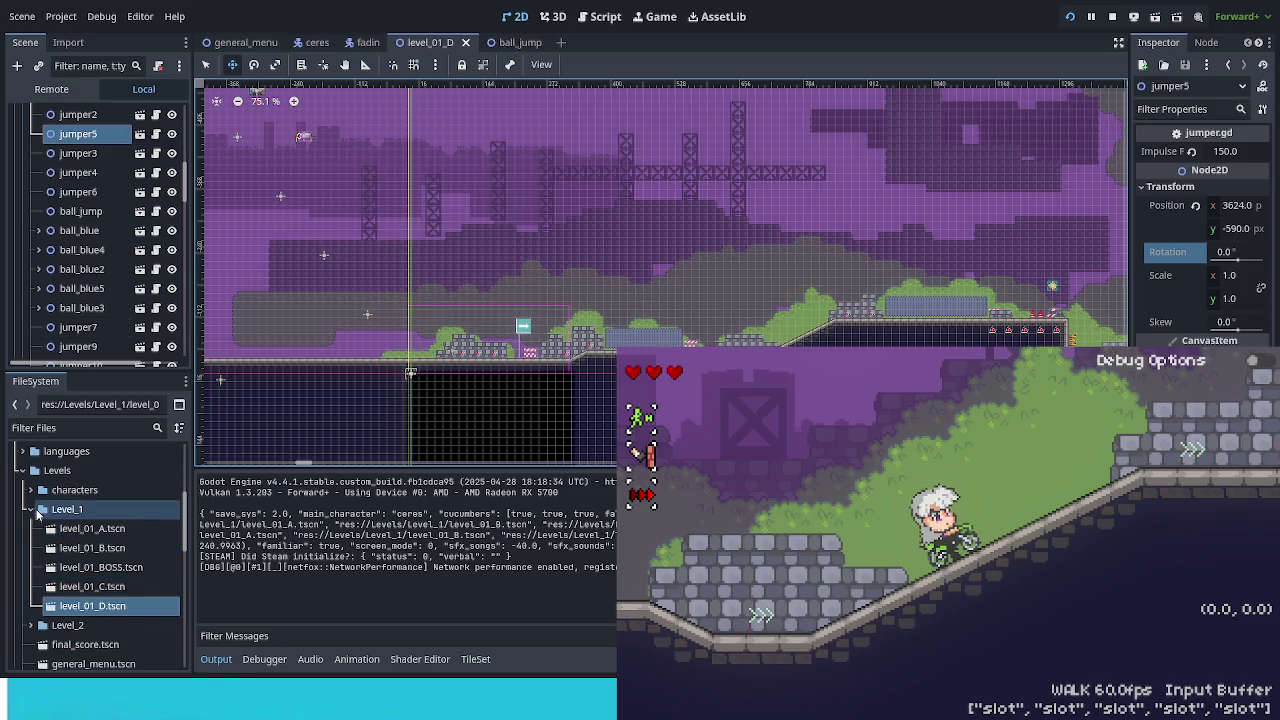
{"action": "scroll", "coordinate": [45, 528], "scroll_direction": "down", "scroll_amount": 1}
{"action": "scroll", "coordinate": [30, 518], "scroll_direction": "up", "scroll_amount": 2}
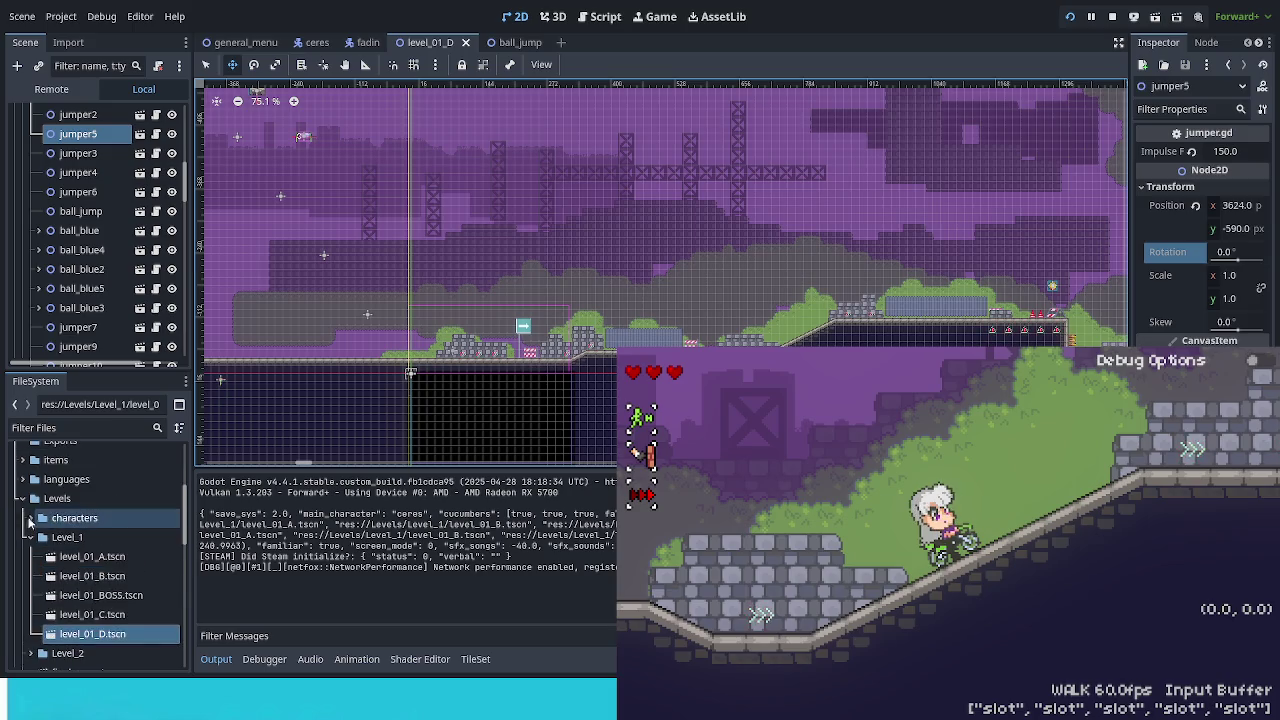
{"action": "left_click", "coordinate": [30, 518]}
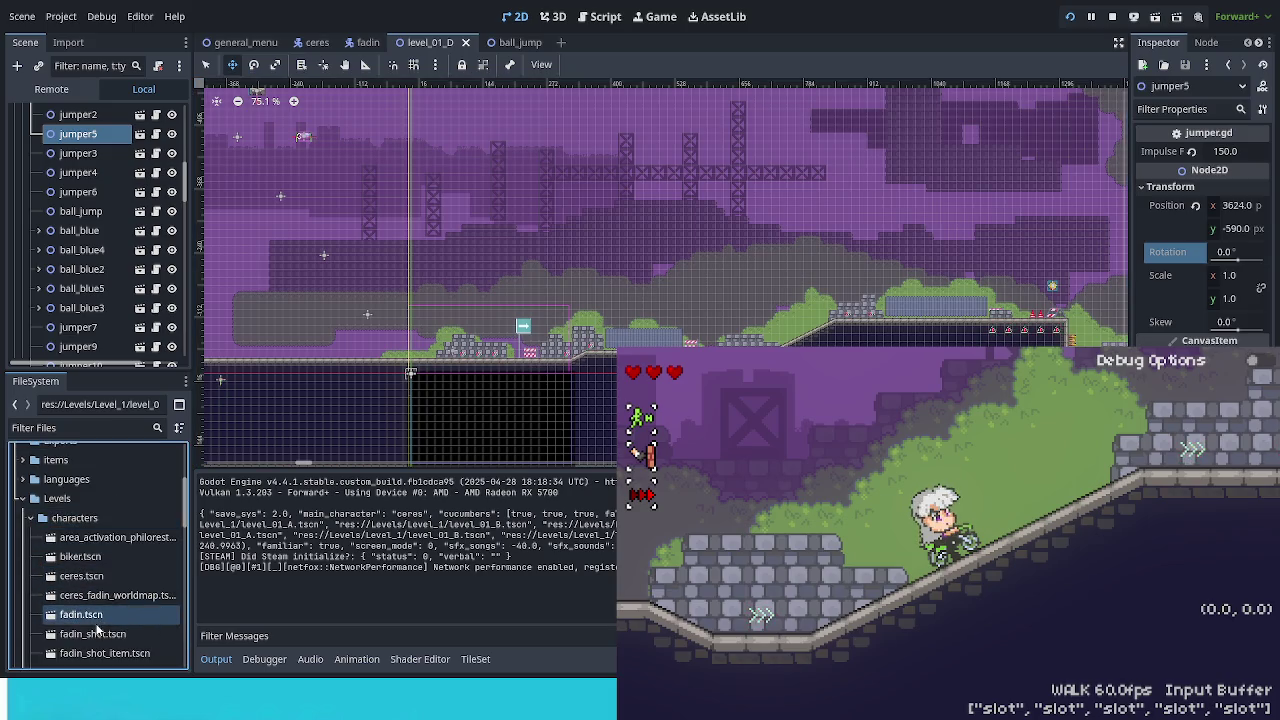
{"action": "double_click", "coordinate": [100, 557]}
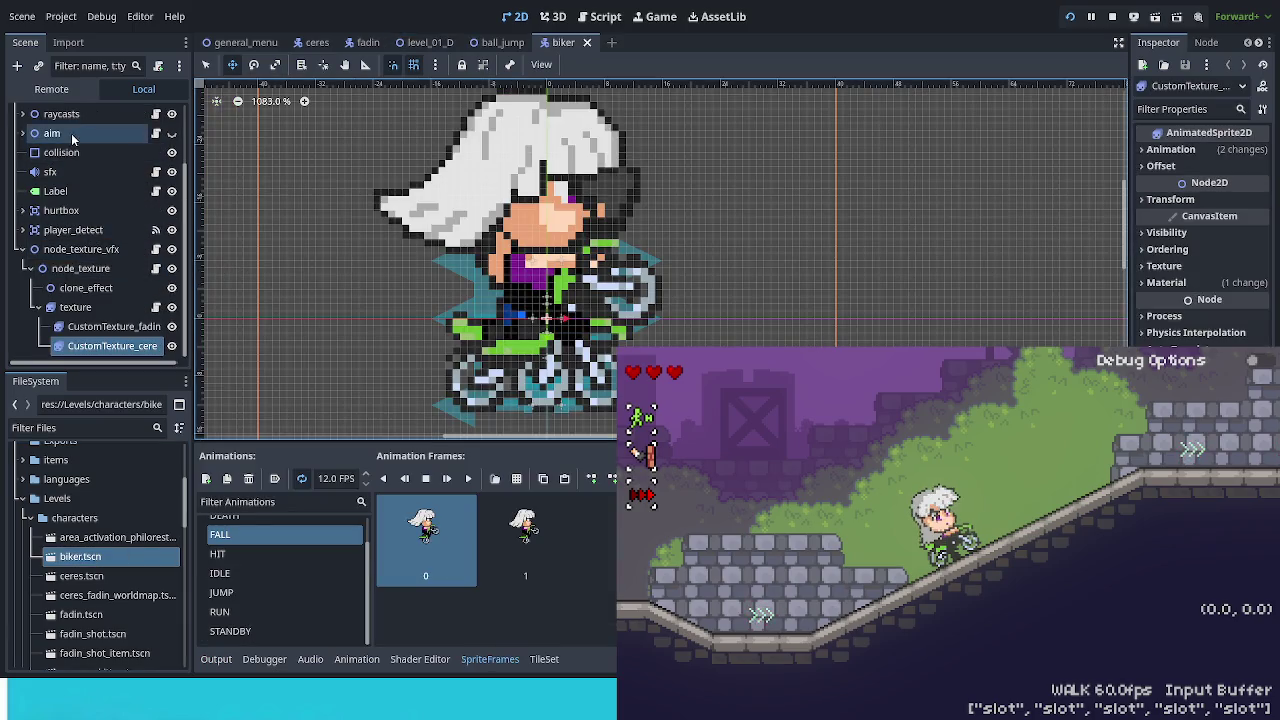
Select the biker root node, check its States dictionary, and save biker.tscn.
{"action": "scroll", "coordinate": [67, 228], "scroll_direction": "up", "scroll_amount": 4}
{"action": "left_click", "coordinate": [46, 115]}
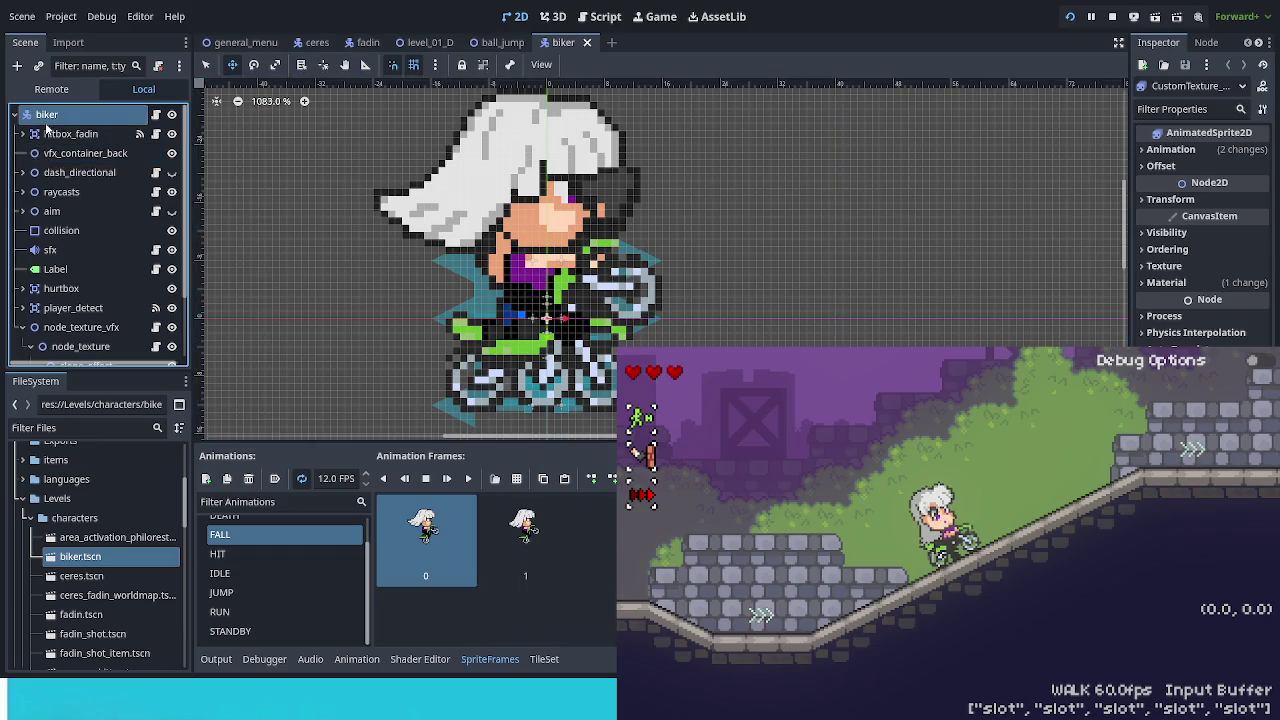
{"action": "left_click_drag", "start_coordinate": [1110, 240], "coordinate": [928, 240]}
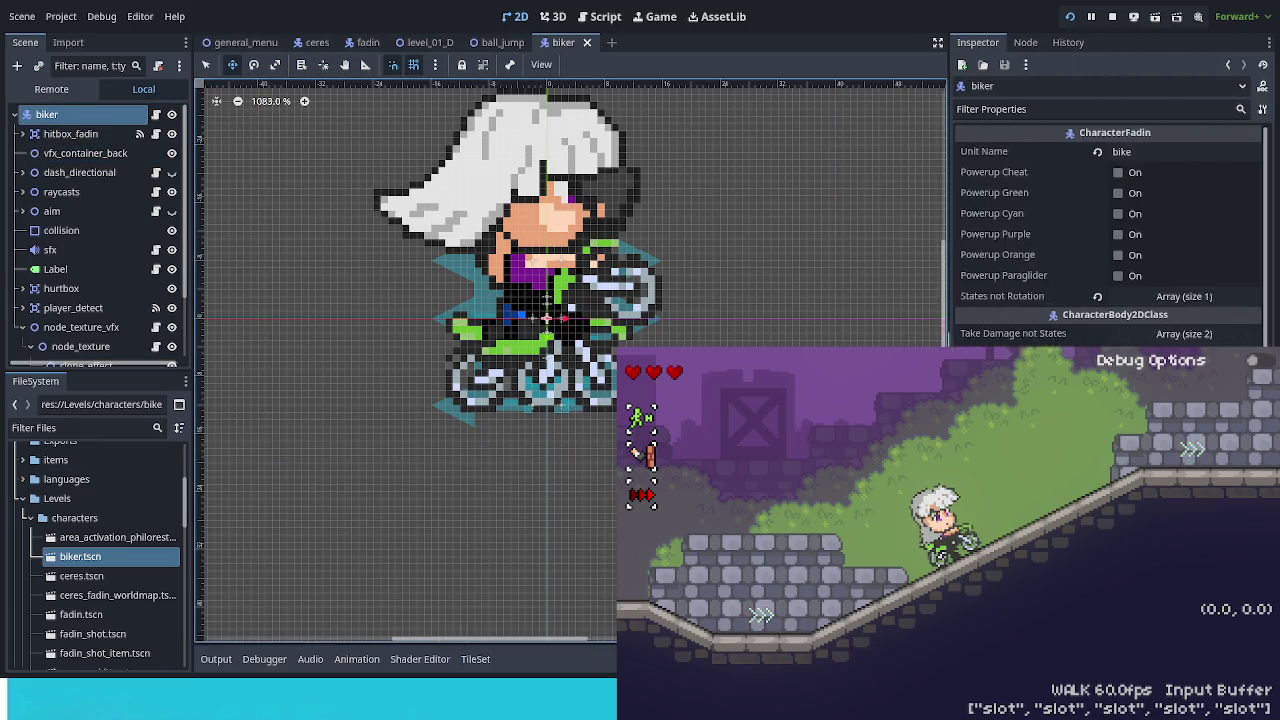
{"action": "scroll", "coordinate": [1090, 240], "scroll_direction": "down", "scroll_amount": 2}
{"action": "left_click", "coordinate": [1178, 286]}
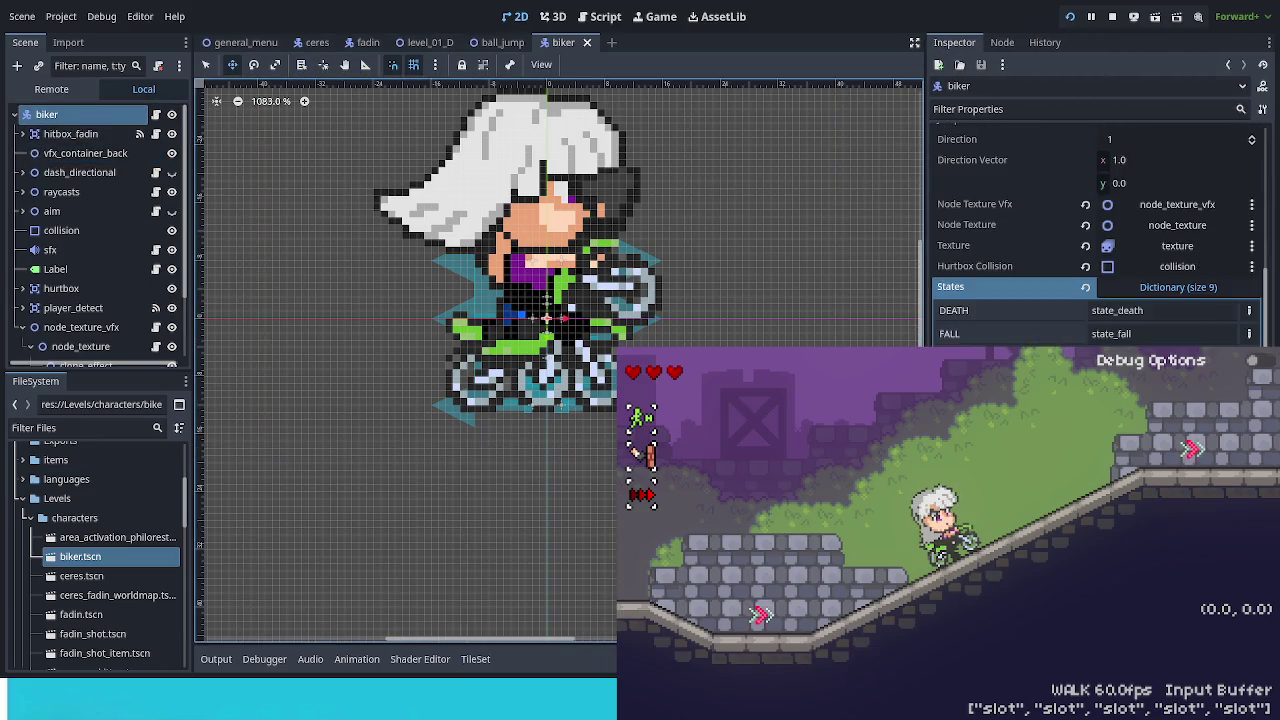
{"action": "left_click", "coordinate": [1174, 291]}
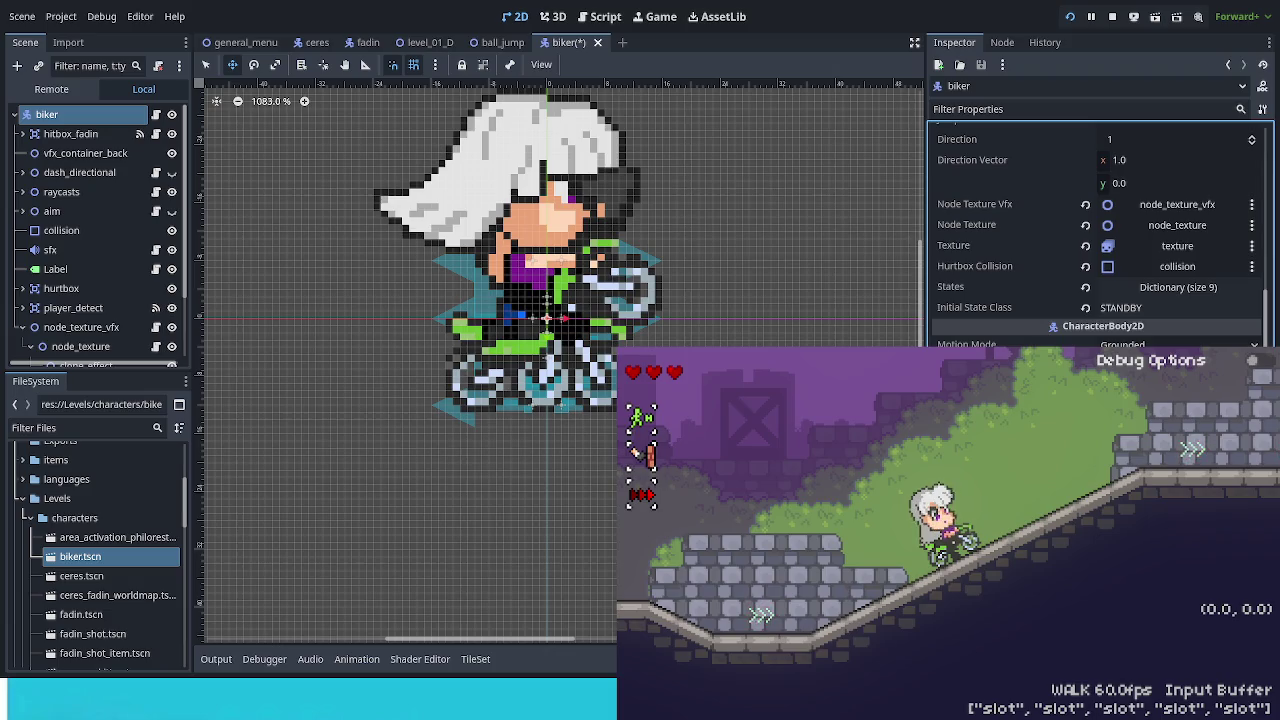
{"action": "key", "text": "ctrl+s"}
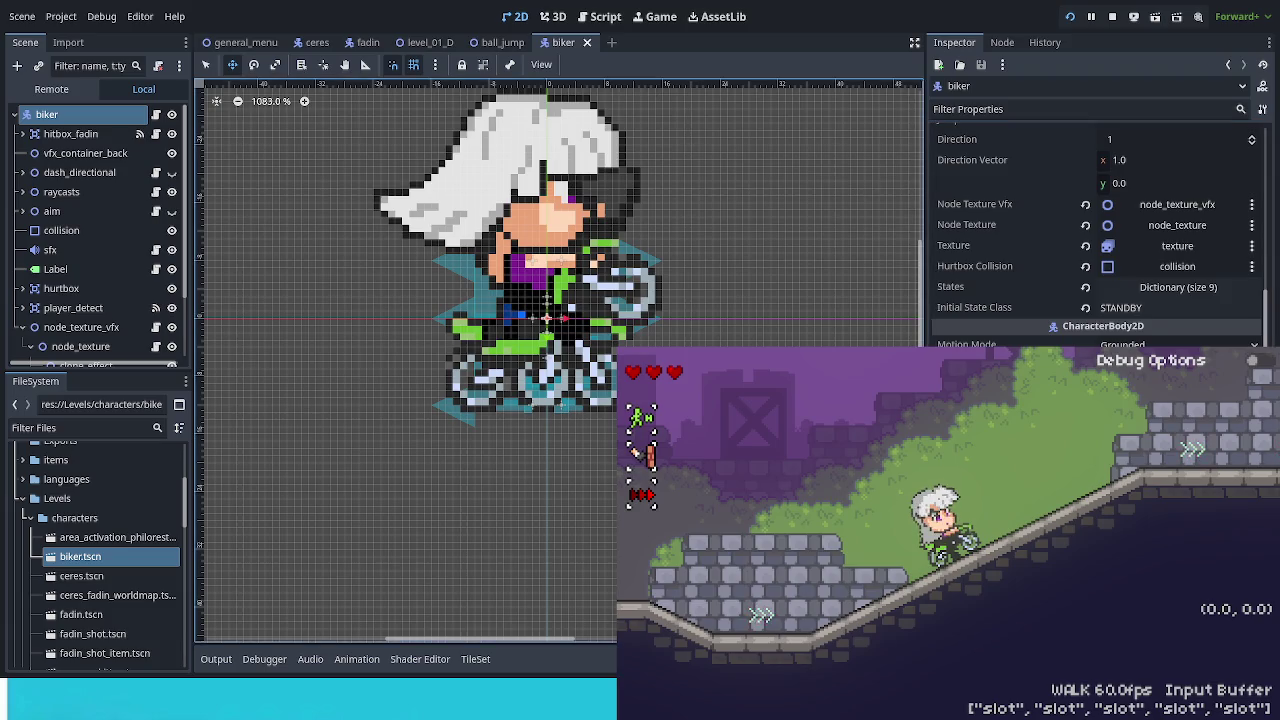
Ride the bike through the level to the stone platform under the new upright jumper.
{"action": "key", "text": "Left"}
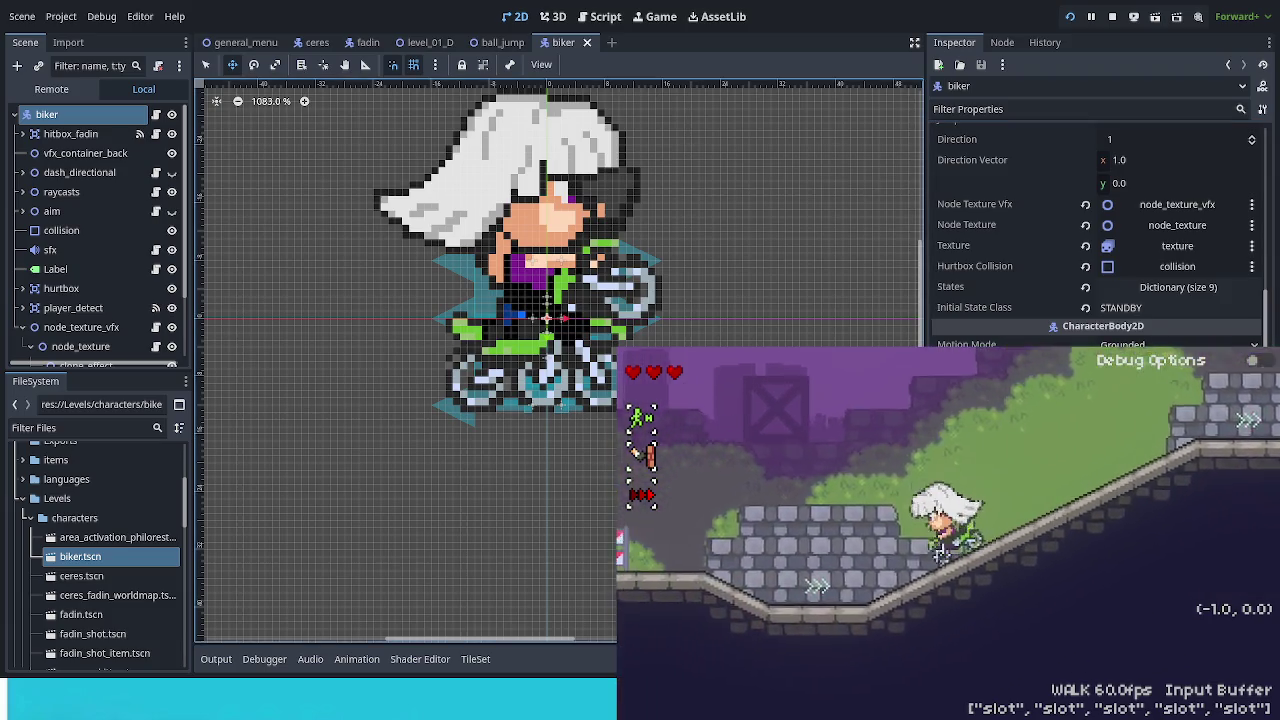
{"action": "key", "text": "Right"}
{"action": "key", "text": "Left"}
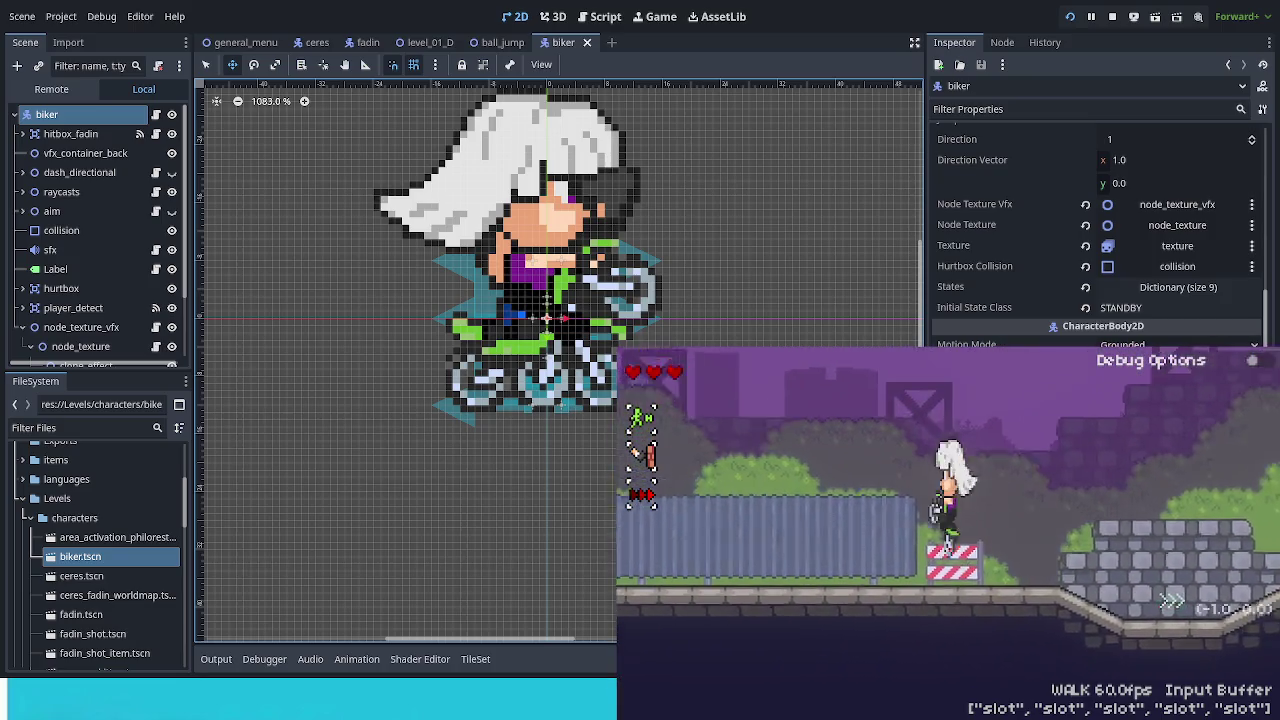
{"action": "key", "text": "space"}
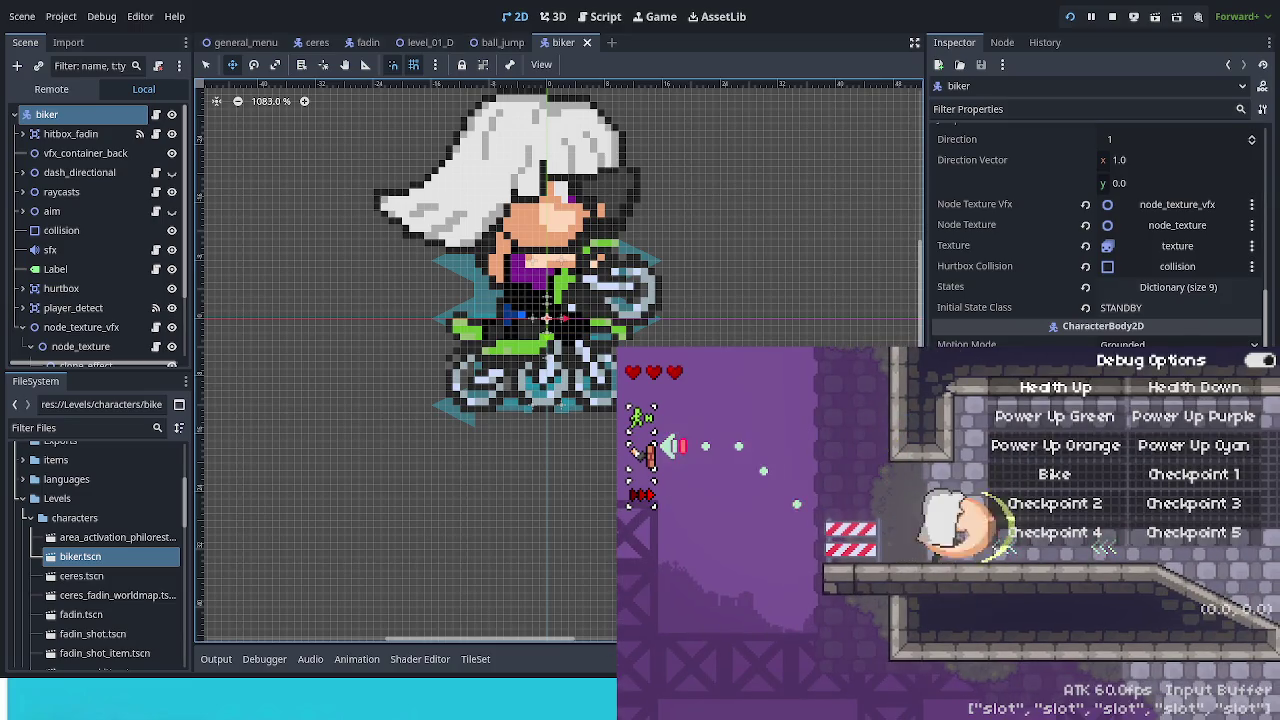
{"action": "key", "text": "Left"}
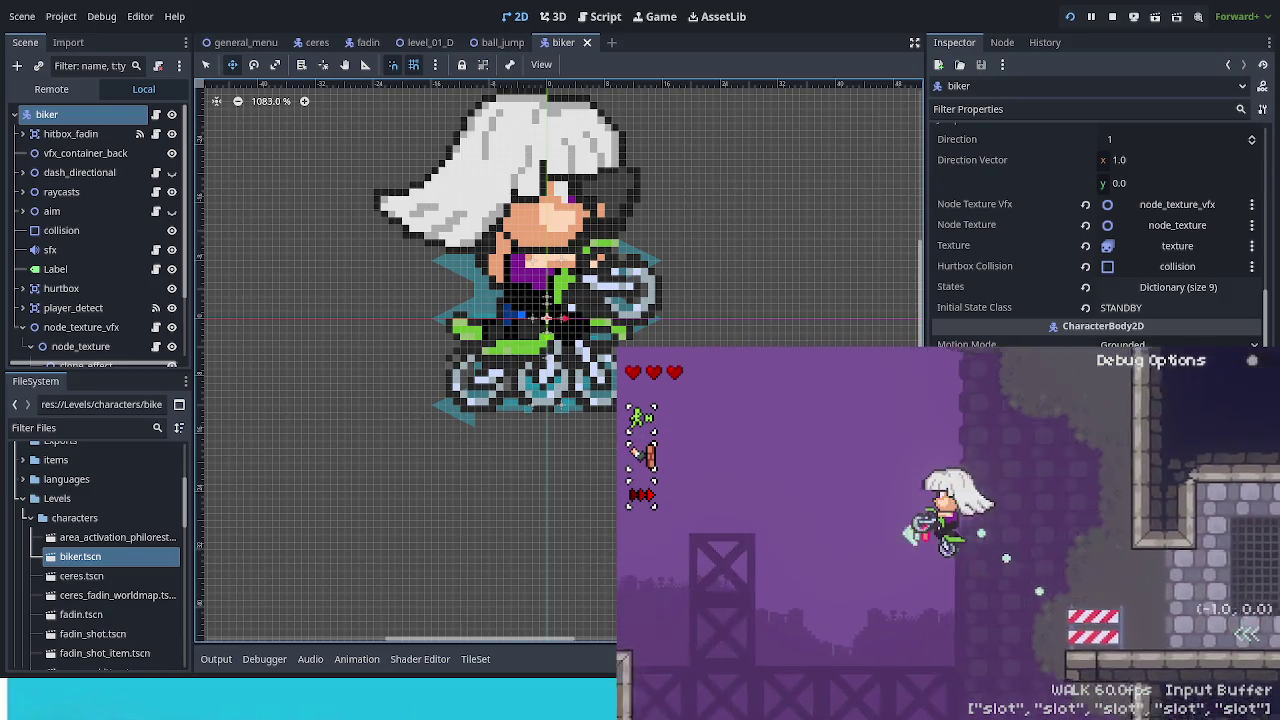
{"action": "key", "text": "Right"}
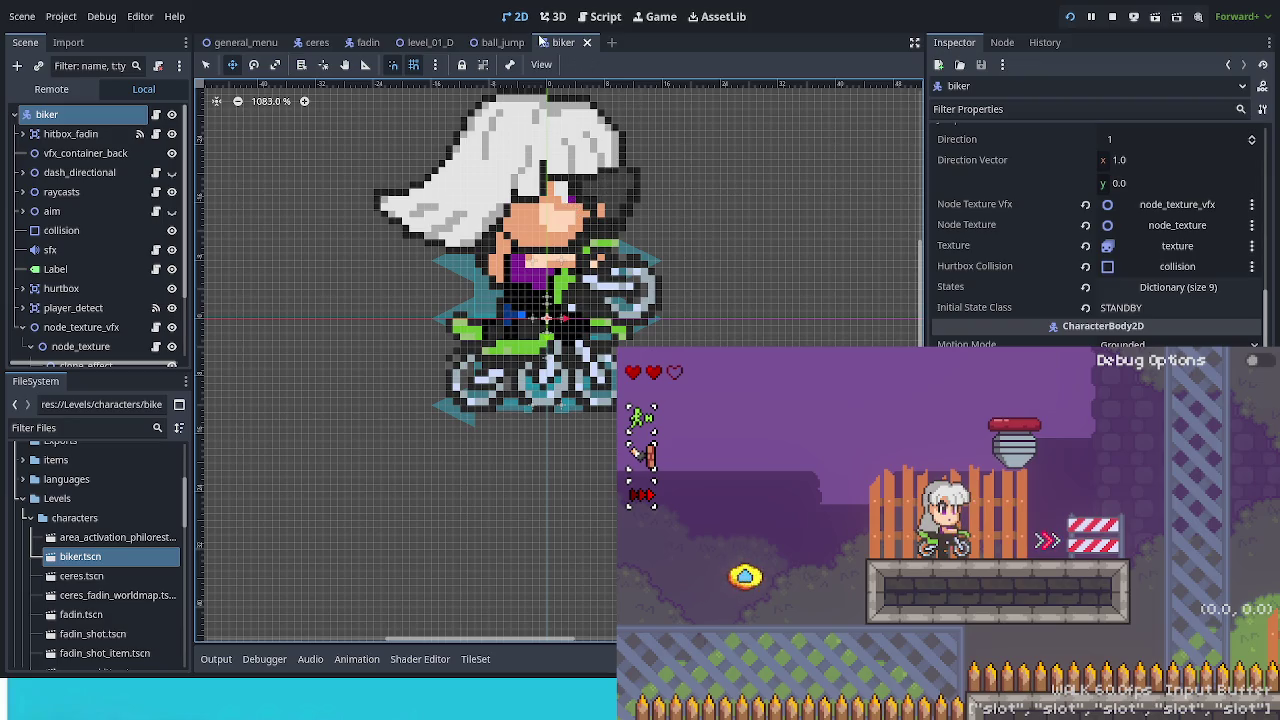
Set jumper5's Impulse Force to 130 and save level_01_D.
{"action": "left_click", "coordinate": [440, 43]}
{"action": "left_click_drag", "start_coordinate": [579, 154], "coordinate": [449, 526]}
{"action": "scroll", "coordinate": [577, 340], "scroll_direction": "up", "scroll_amount": 5}
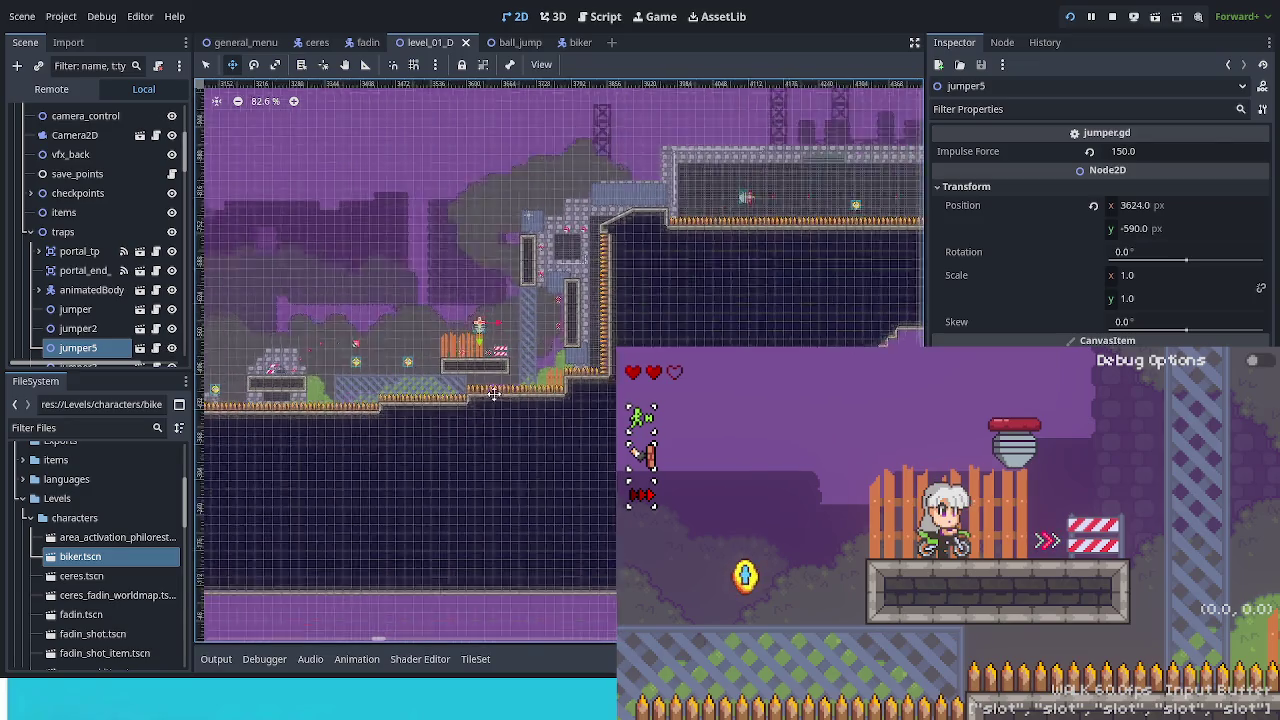
{"action": "left_click", "coordinate": [1188, 152]}
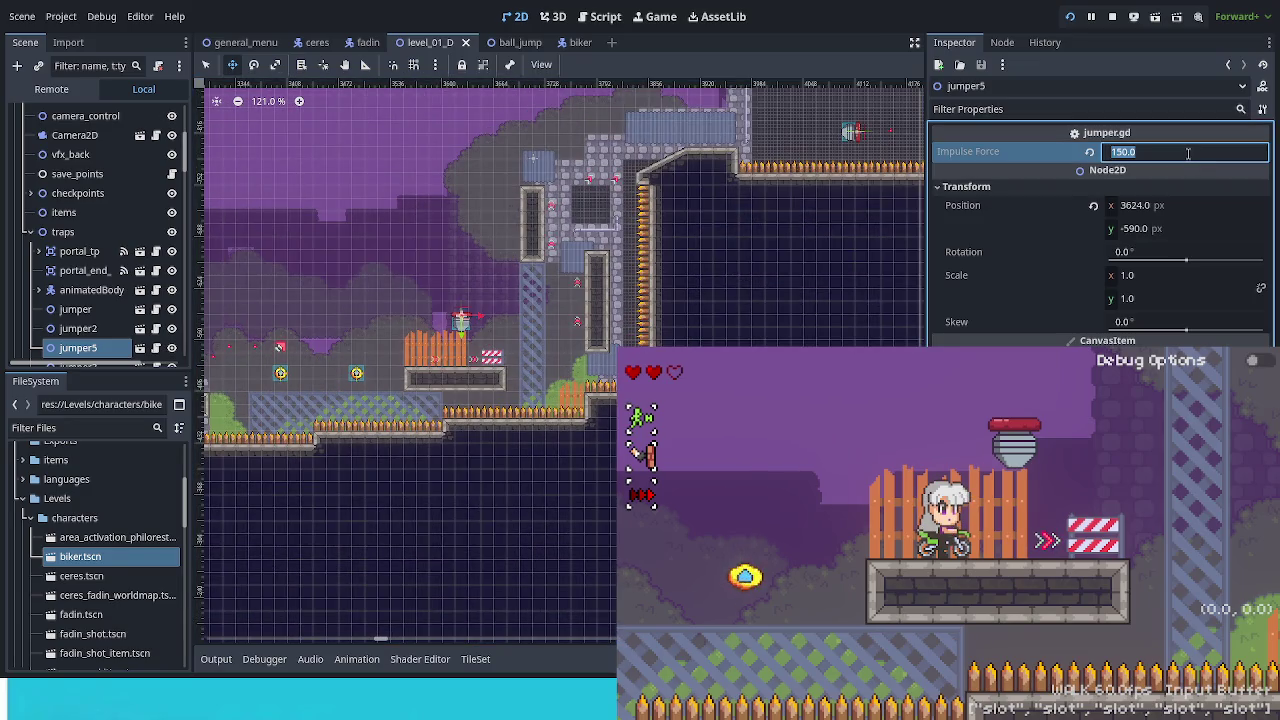
{"action": "type", "text": "130"}
{"action": "key", "text": "Return"}
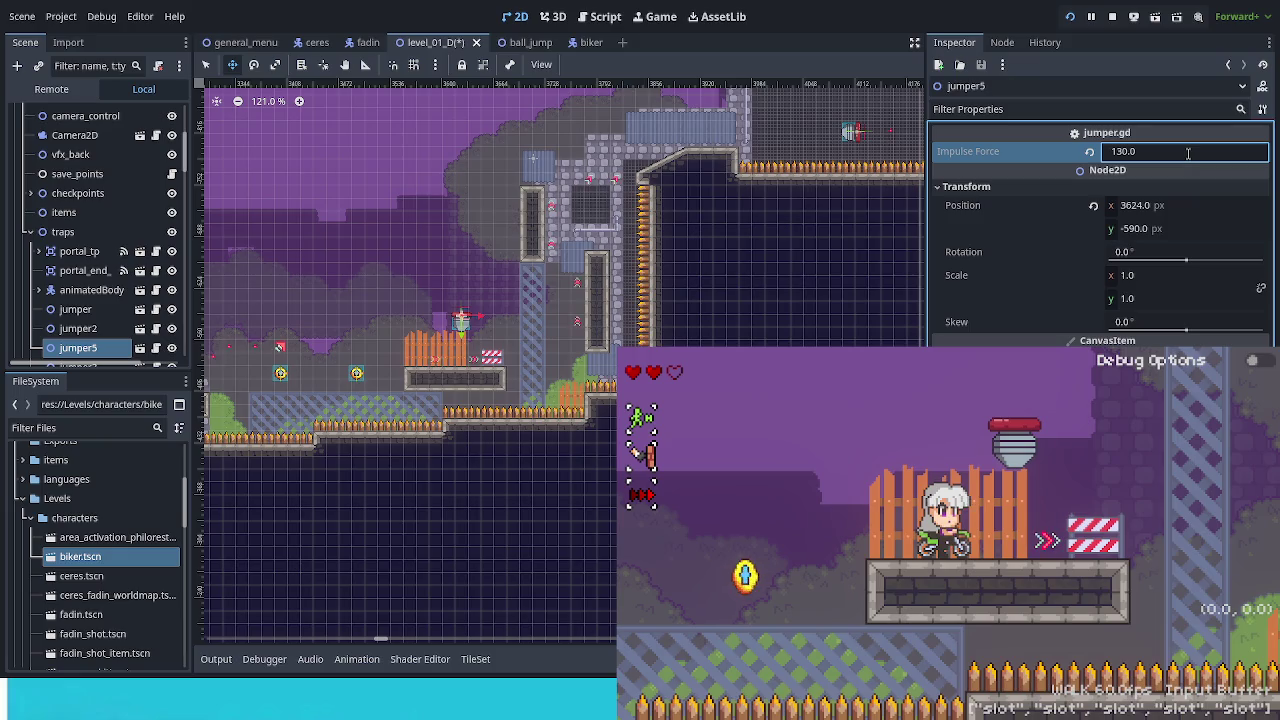
{"action": "key", "text": "ctrl+s"}
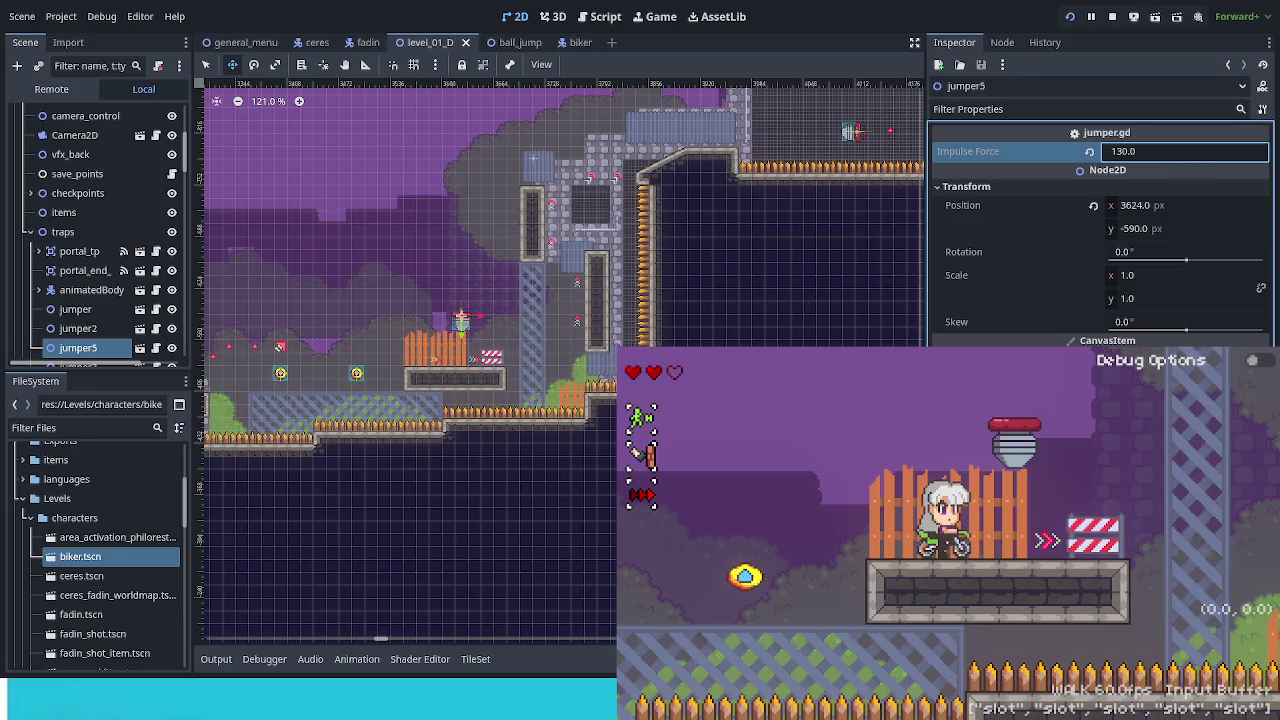
Test-jump the biker off the jumper, then lower Impulse Force to 120.
{"action": "key", "text": "space"}
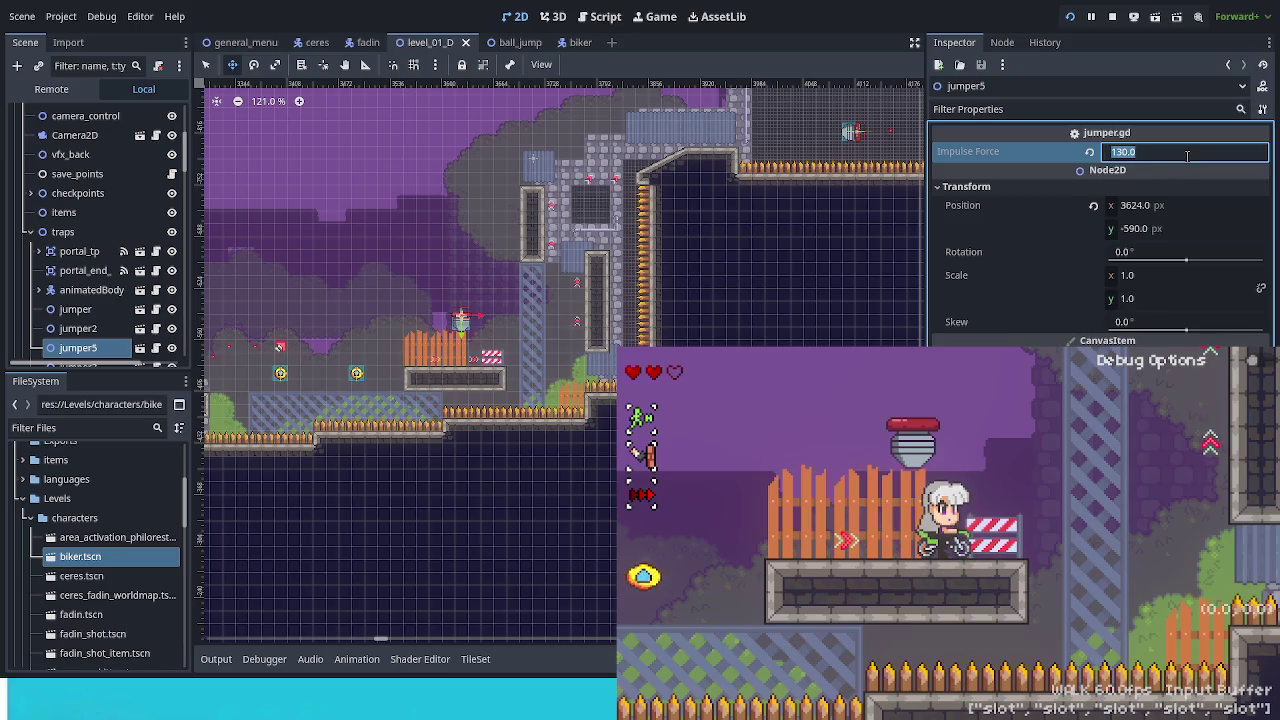
{"action": "type", "text": "120"}
{"action": "key", "text": "Return"}
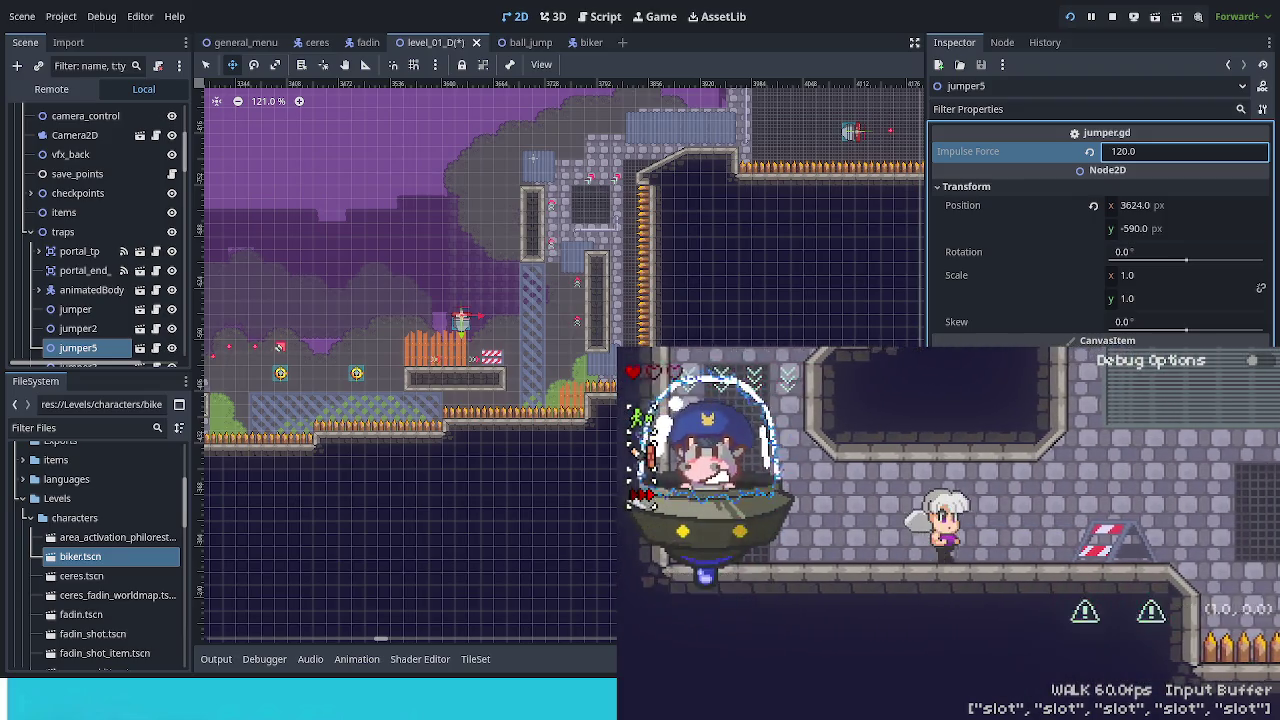
Ride onto jumper5, launch off it and dash right into the next room.
{"action": "key", "text": "Right"}
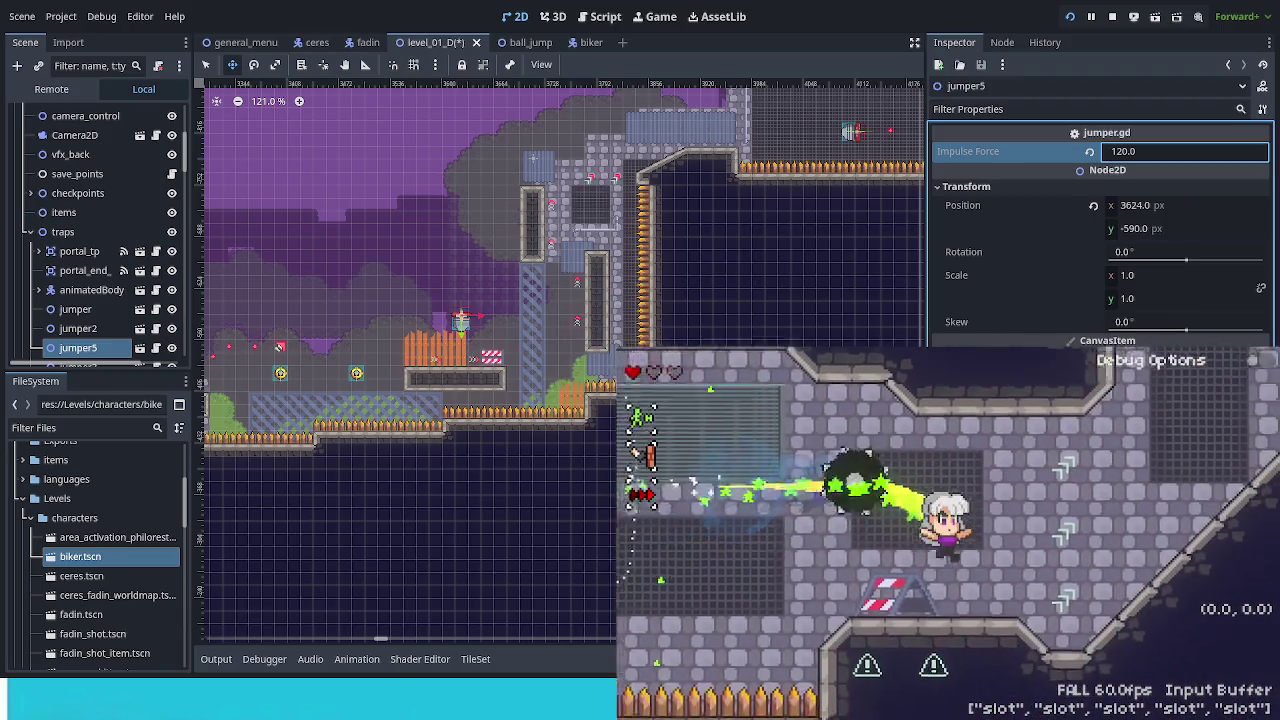
{"action": "key", "text": "Left"}
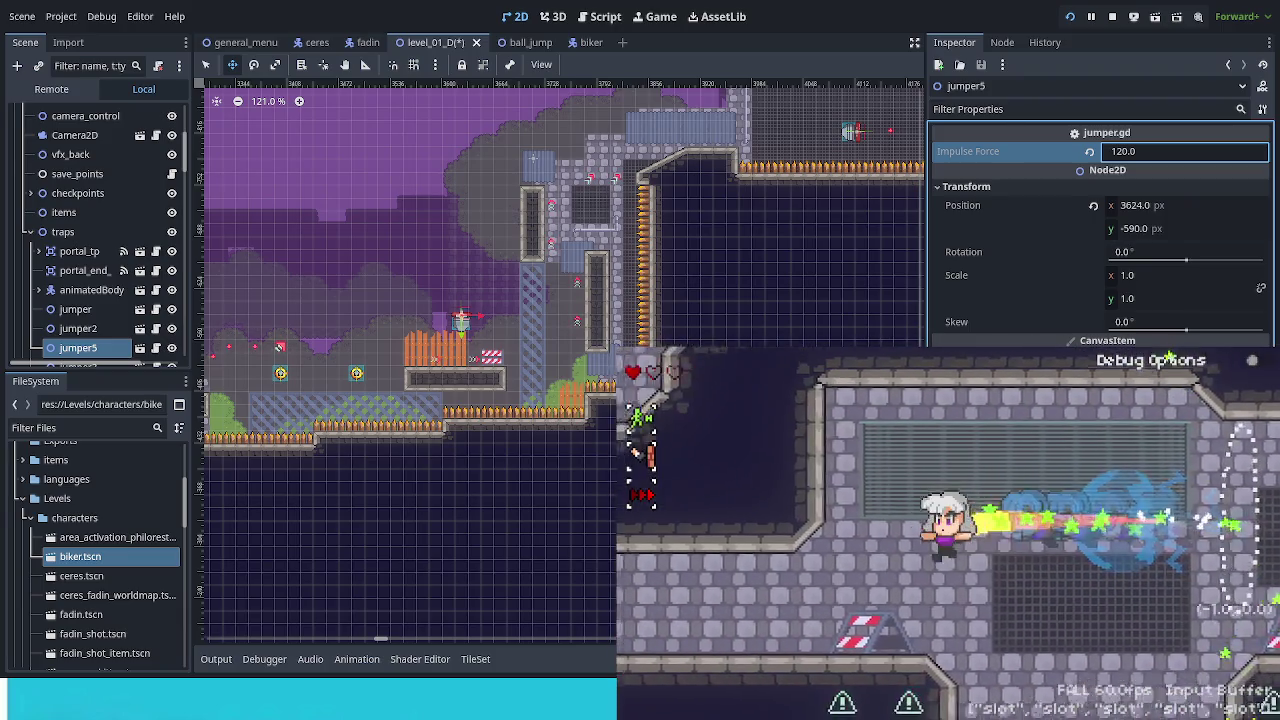
{"action": "key", "text": "Right"}
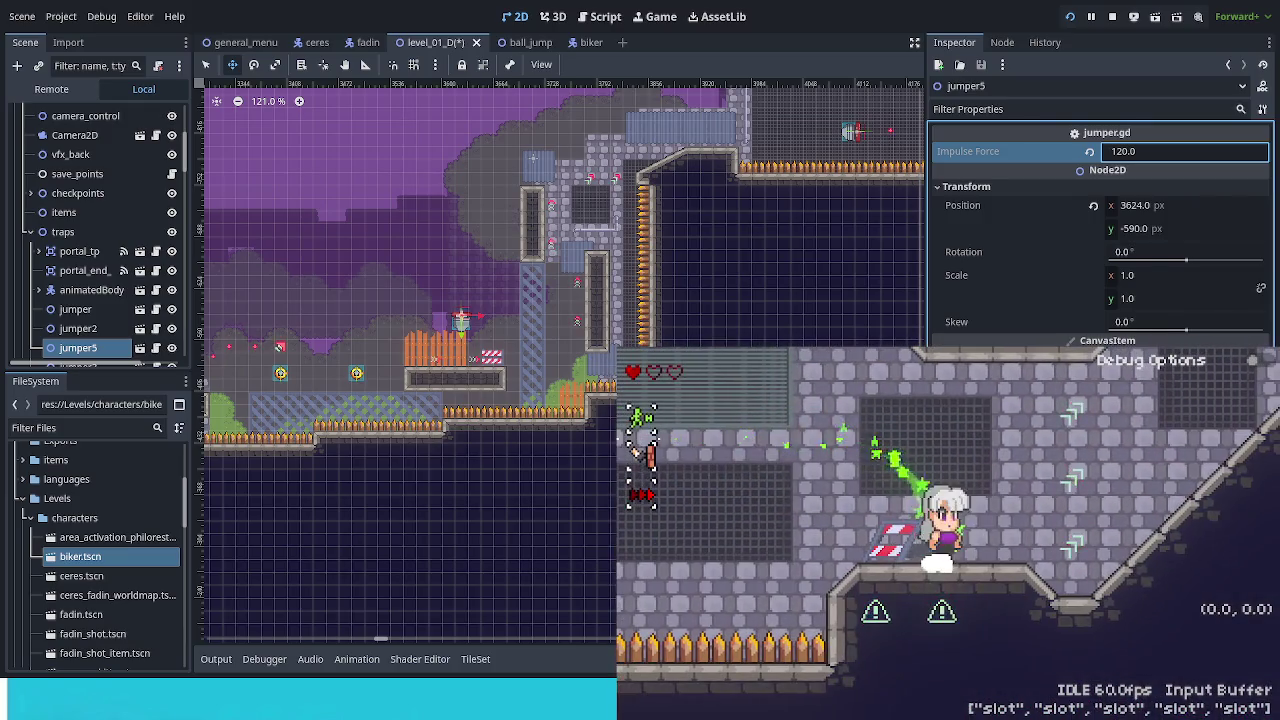
{"action": "key", "text": "space"}
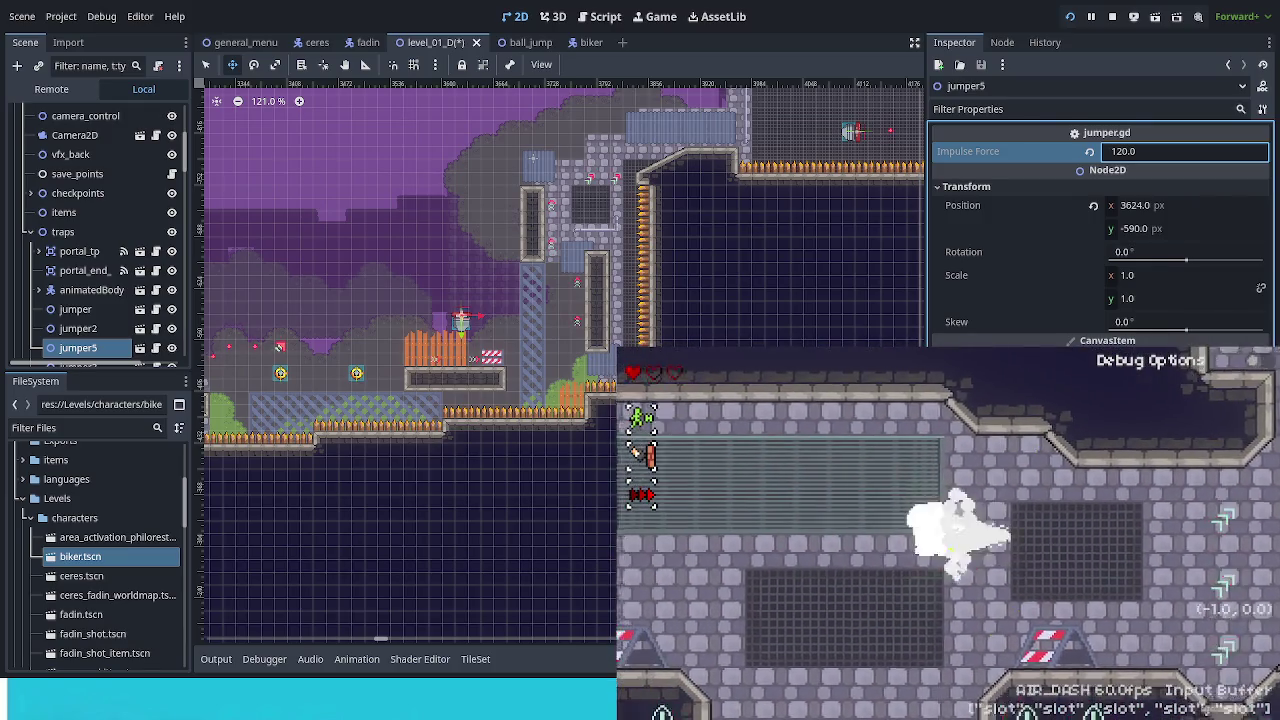
{"action": "key", "text": "Right"}
{"action": "key", "text": "Right"}
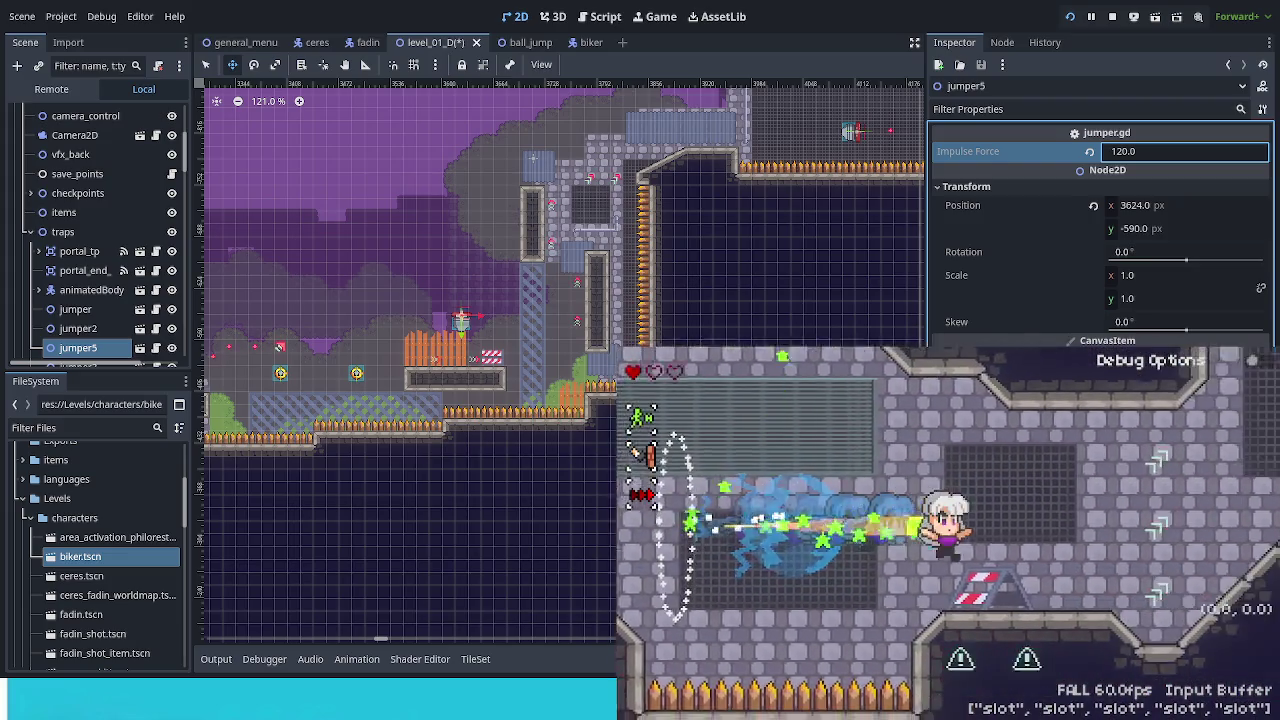
{"action": "key", "text": "Right"}
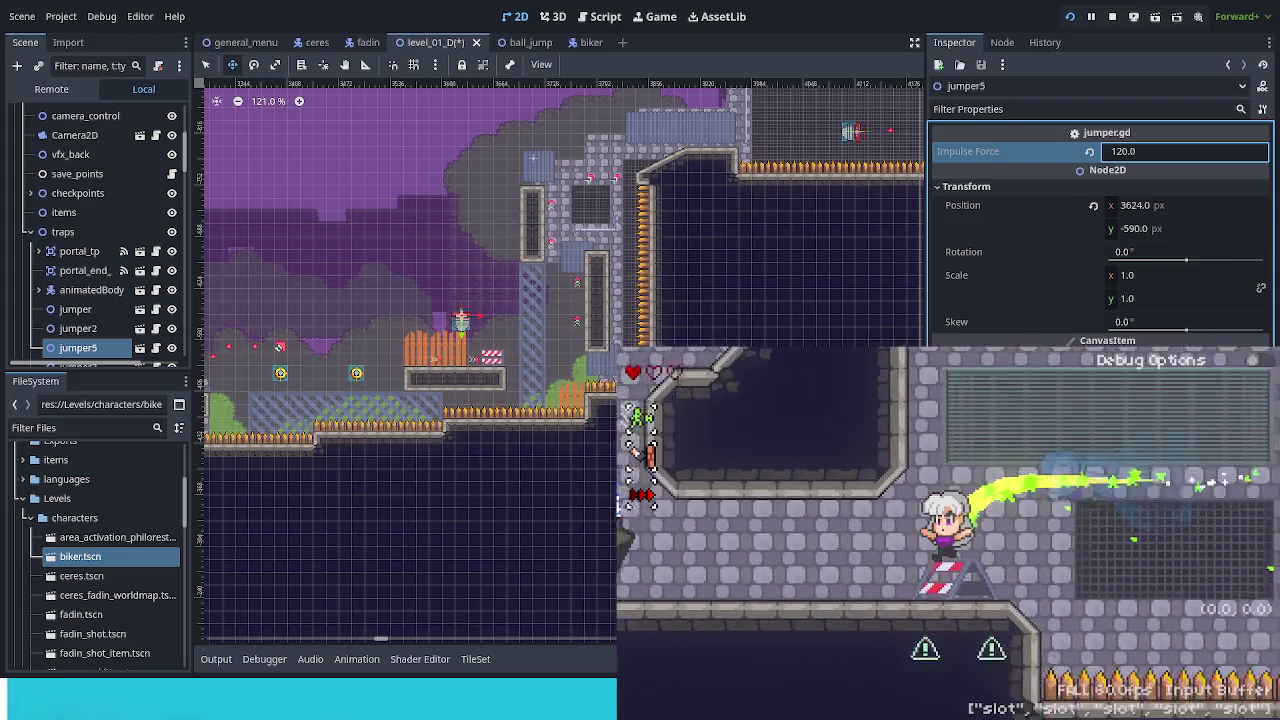
{"action": "key", "text": "Right"}
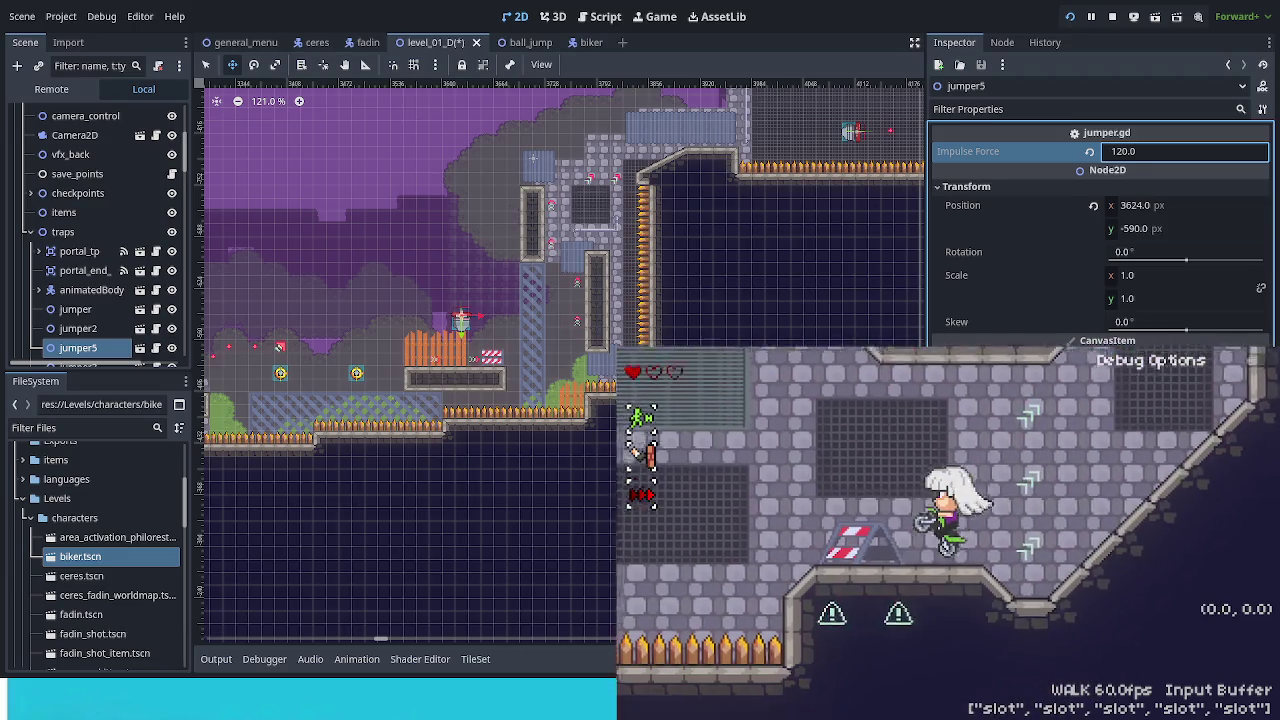
Ride the biker over the slope to the stone ledge beside the striped block.
{"action": "key", "text": "Right"}
{"action": "key", "text": "Left"}
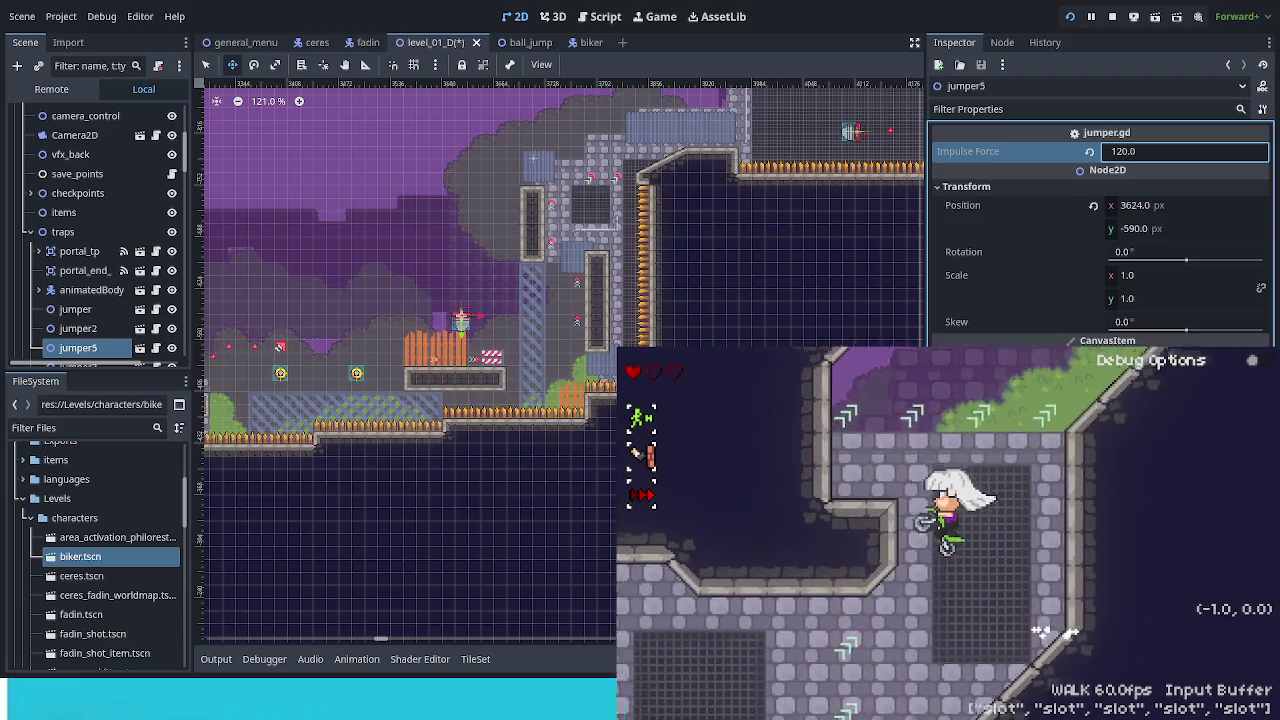
{"action": "key", "text": "Left"}
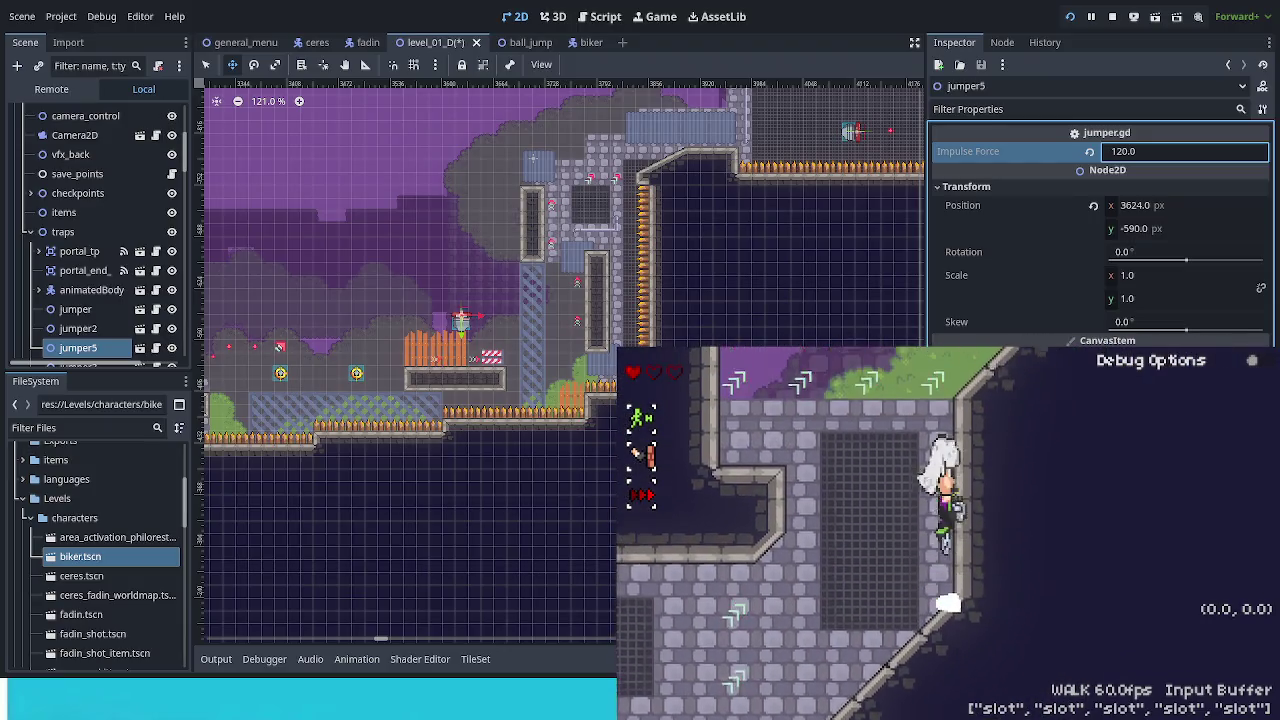
{"action": "key", "text": "Left"}
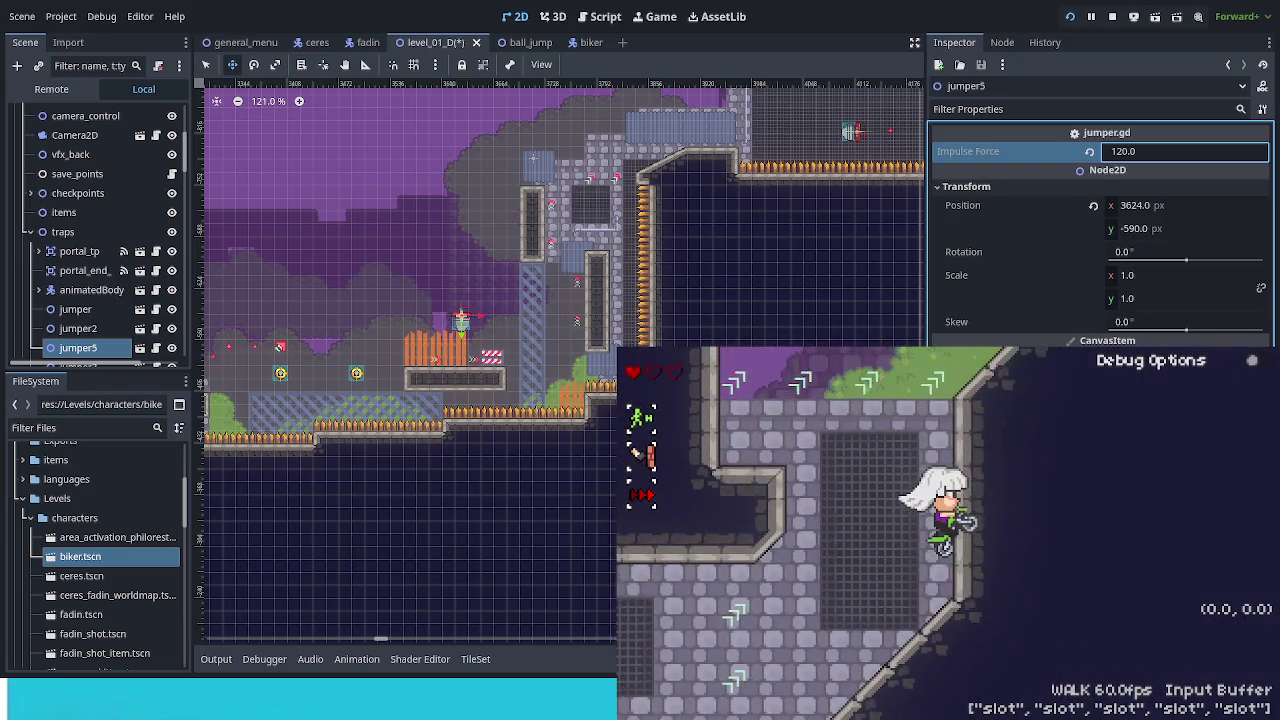
{"action": "key", "text": "Right"}
{"action": "key", "text": "Right"}
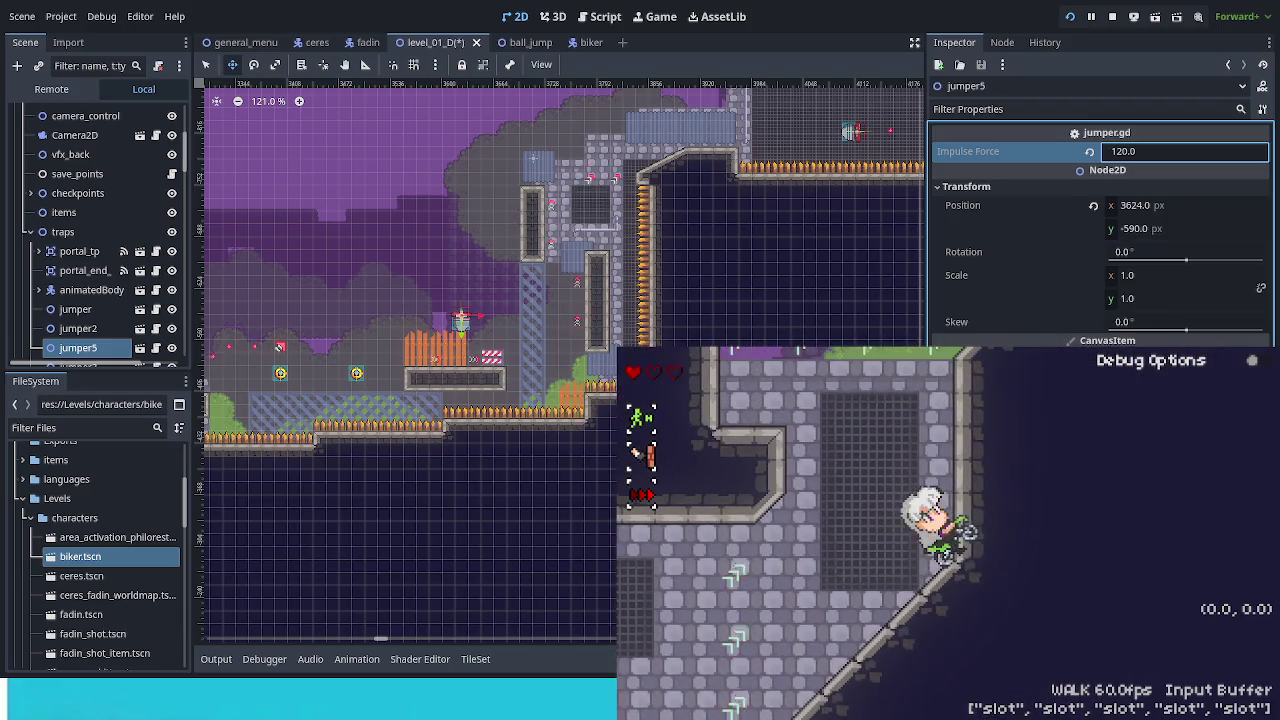
{"action": "key", "text": "Left"}
{"action": "key", "text": "Right"}
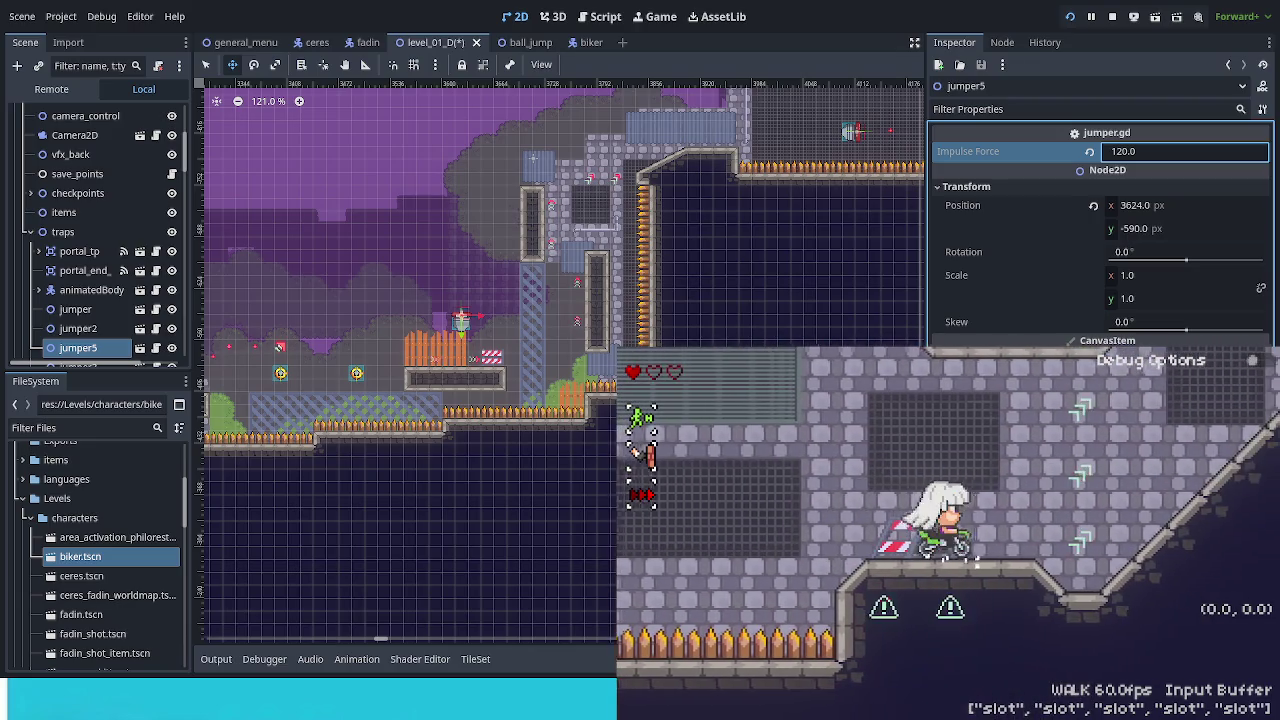
{"action": "left_click", "coordinate": [816, 169]}
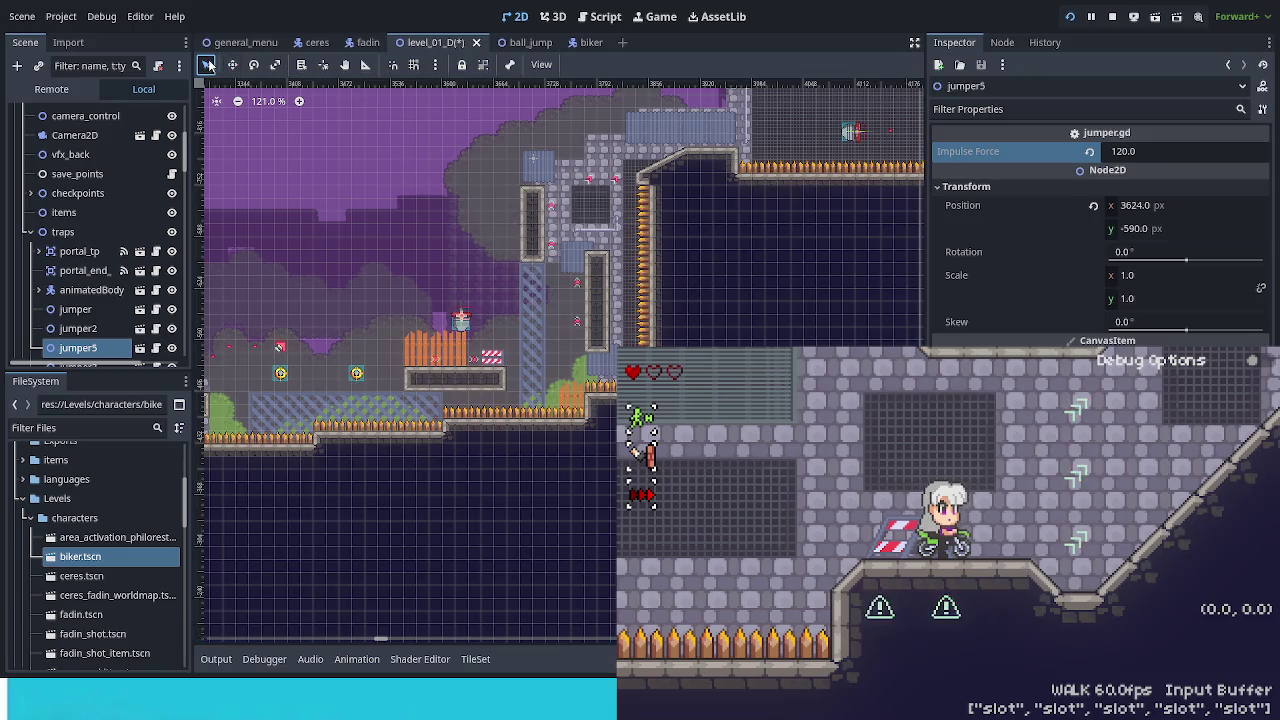
Select ball_jump31 and start moving the new ball_jump32 right across the level.
{"action": "left_click", "coordinate": [357, 377]}
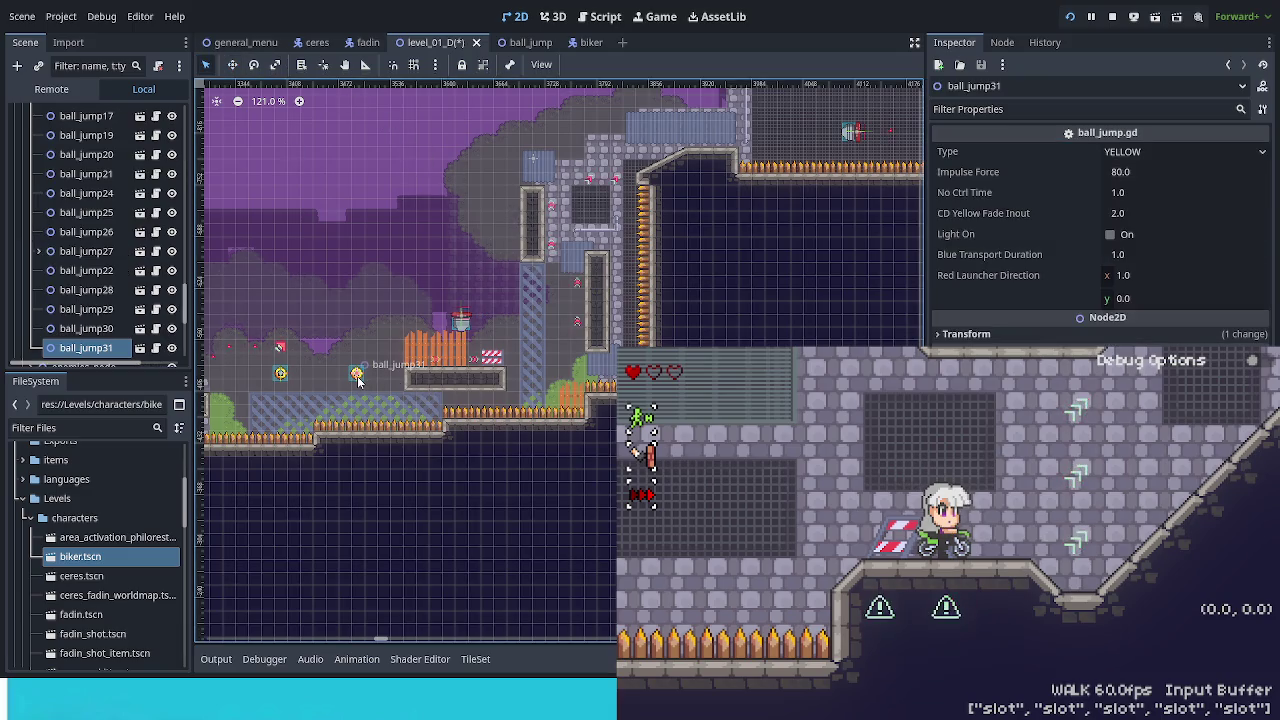
{"action": "left_click", "coordinate": [230, 68]}
{"action": "left_click_drag", "start_coordinate": [335, 378], "coordinate": [398, 370]}
{"action": "scroll", "coordinate": [363, 474], "scroll_direction": "right", "scroll_amount": 5}
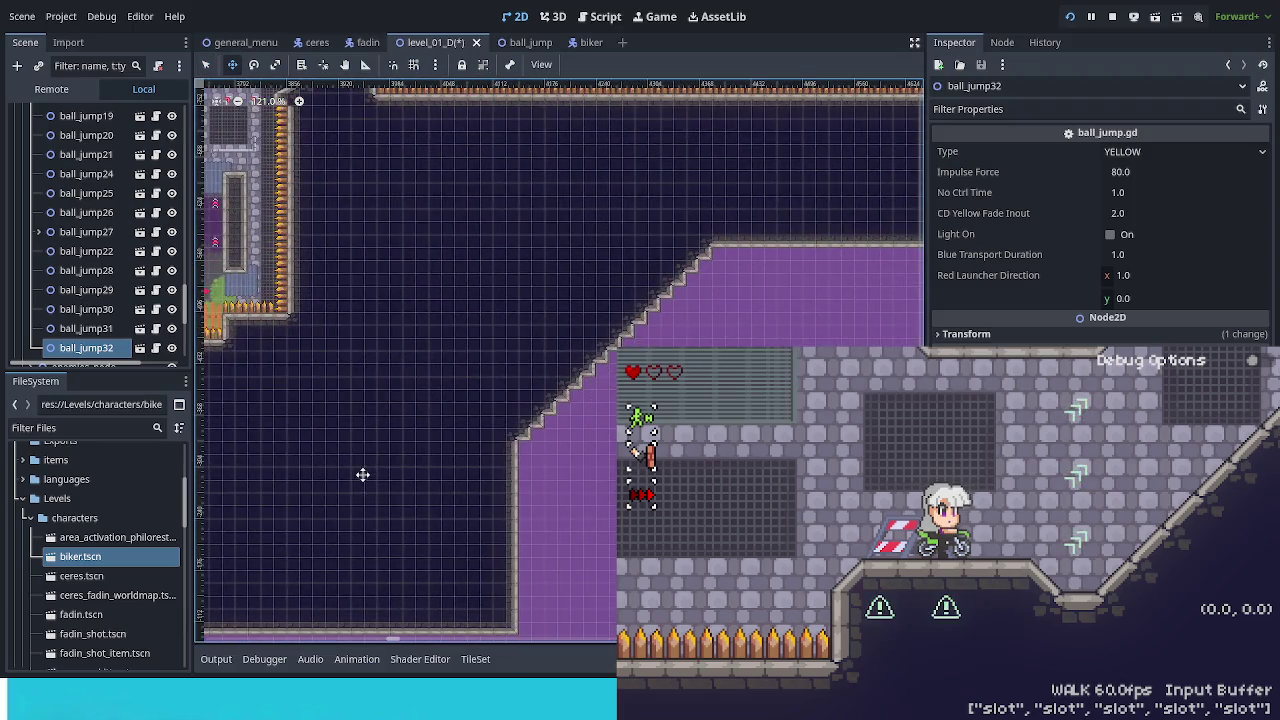
{"action": "scroll", "coordinate": [586, 200], "scroll_direction": "right", "scroll_amount": 5}
{"action": "mouse_move", "coordinate": [573, 200]}
{"action": "left_mouse_down"}
{"action": "mouse_move", "coordinate": [700, 270]}
{"action": "mouse_move", "coordinate": [852, 307]}
{"action": "left_mouse_up"}
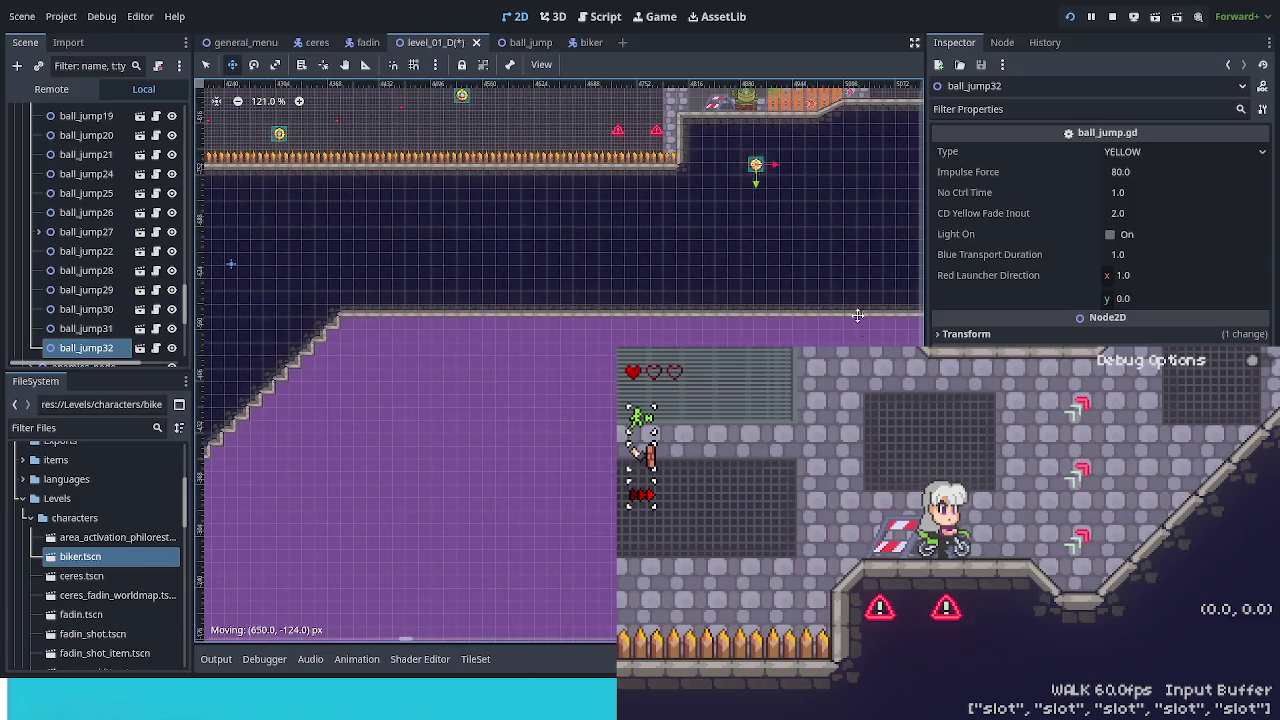
Carry ball_jump32 further right and settle it in the stone corridor.
{"action": "scroll", "coordinate": [560, 360], "scroll_direction": "right", "scroll_amount": 10}
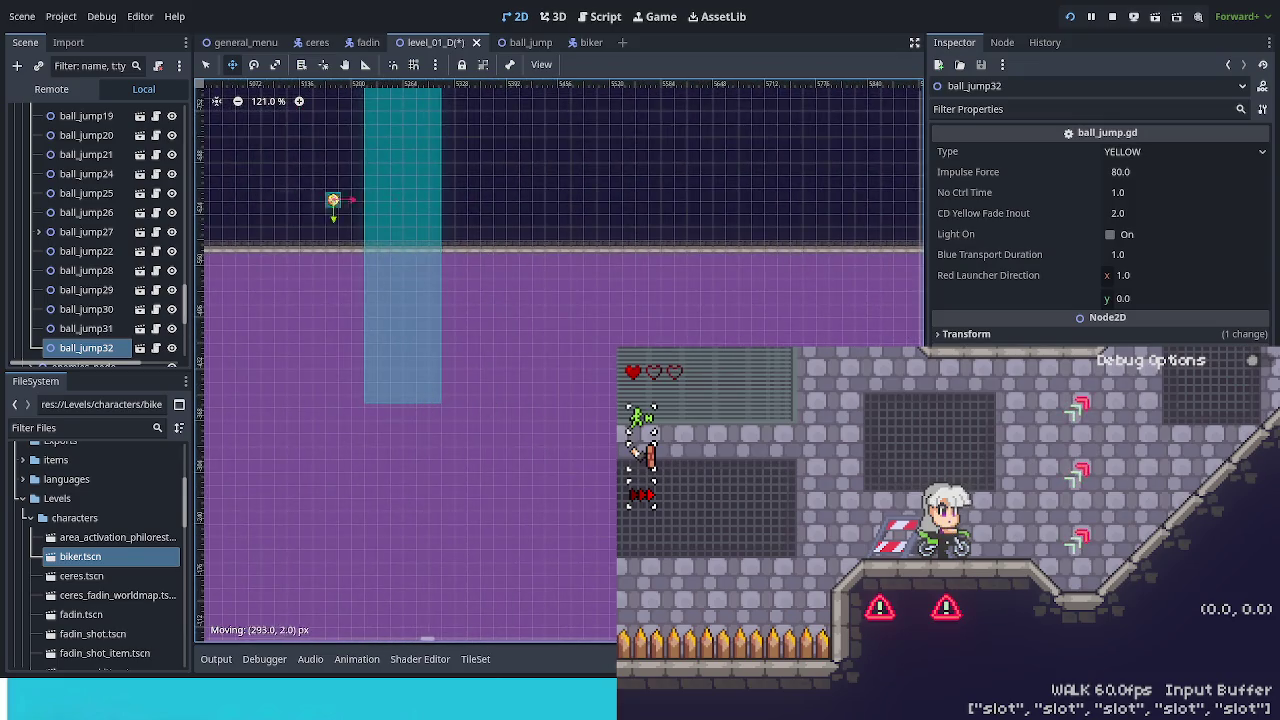
{"action": "scroll", "coordinate": [793, 321], "scroll_direction": "right", "scroll_amount": 10}
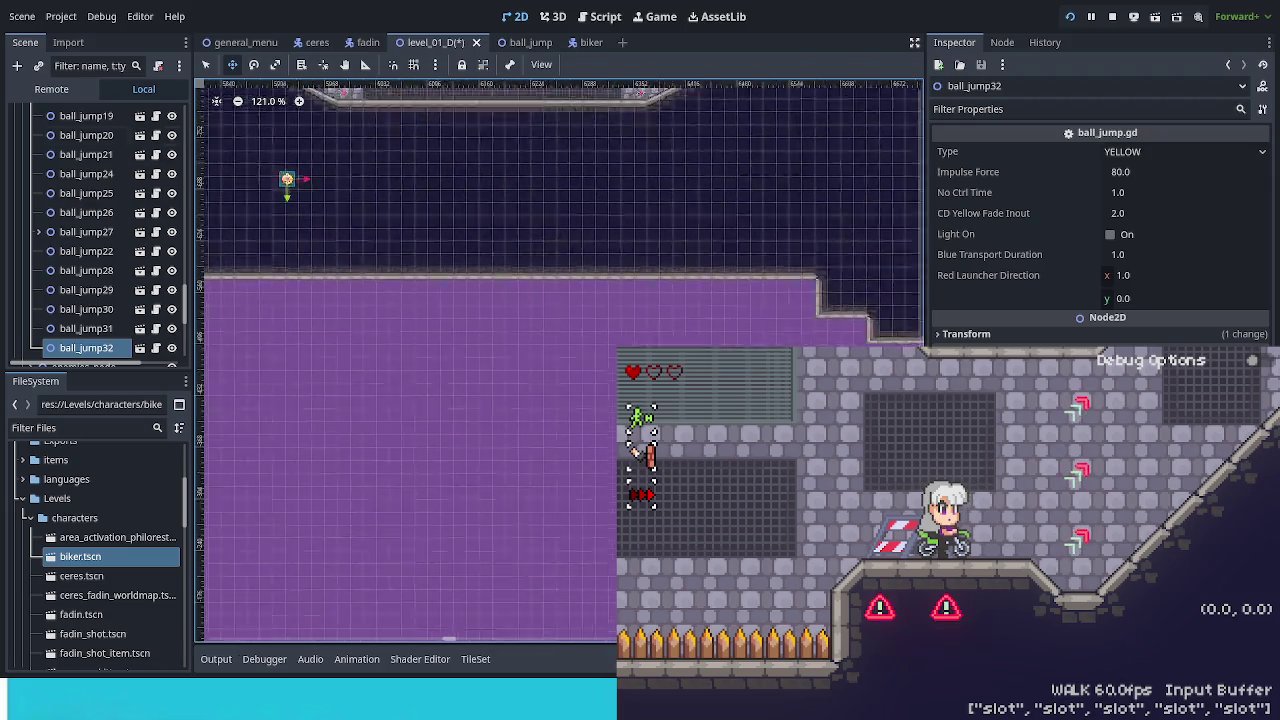
{"action": "scroll", "coordinate": [563, 494], "scroll_direction": "right", "scroll_amount": 5}
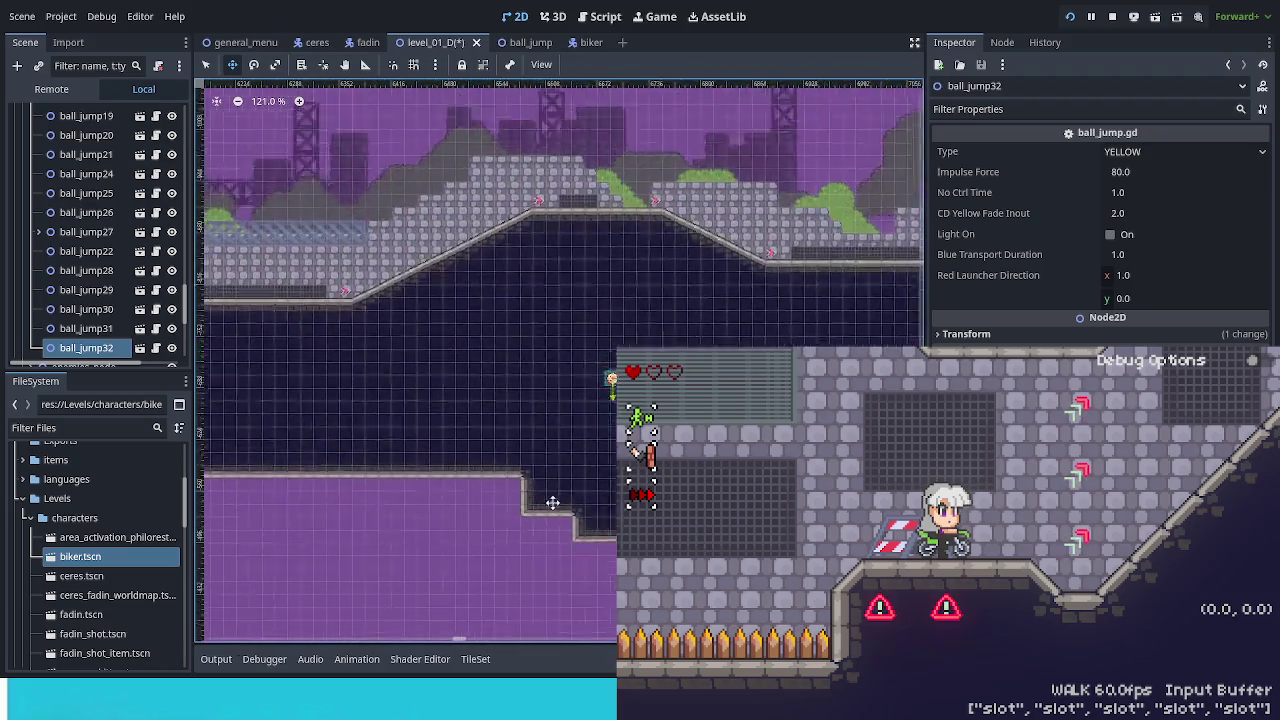
{"action": "scroll", "coordinate": [563, 494], "scroll_direction": "up", "scroll_amount": 3}
{"action": "left_click_drag", "start_coordinate": [437, 460], "coordinate": [607, 474]}
{"action": "scroll", "coordinate": [560, 360], "scroll_direction": "up", "scroll_amount": 10}
{"action": "left_click_drag", "start_coordinate": [216, 355], "coordinate": [463, 325]}
{"action": "scroll", "coordinate": [751, 316], "scroll_direction": "up", "scroll_amount": 10}
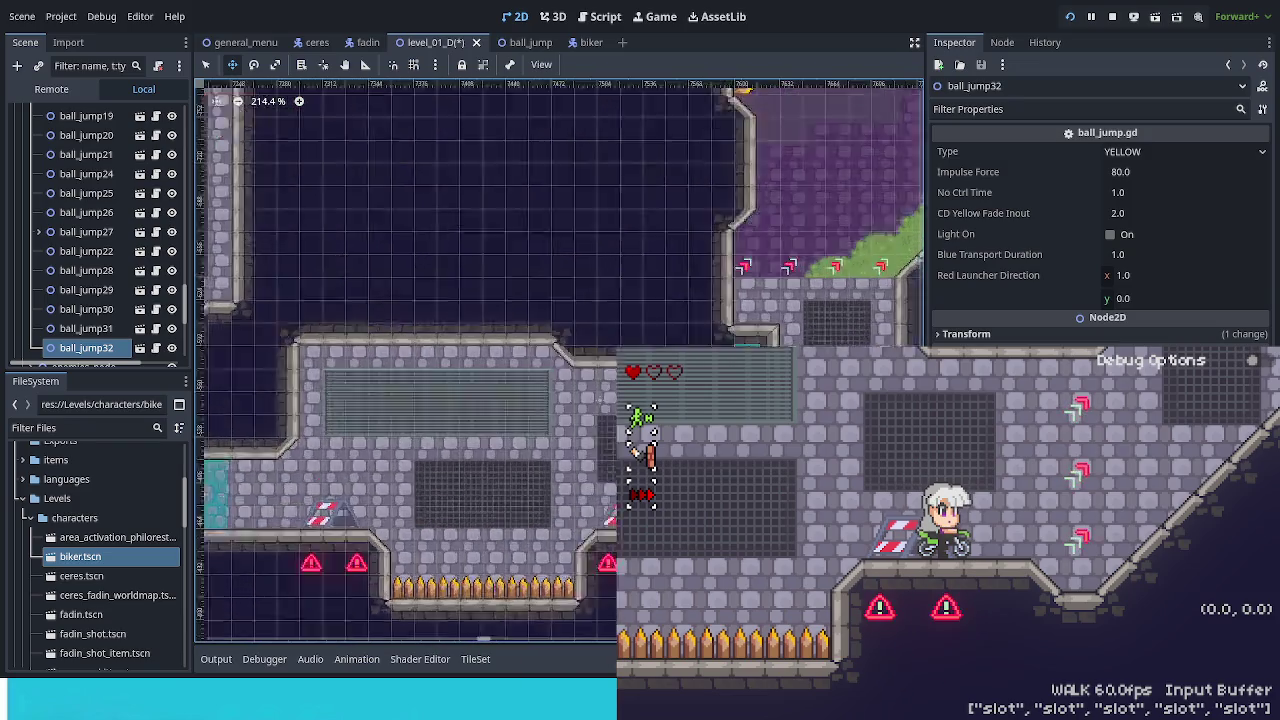
{"action": "left_click_drag", "start_coordinate": [751, 316], "coordinate": [851, 308]}
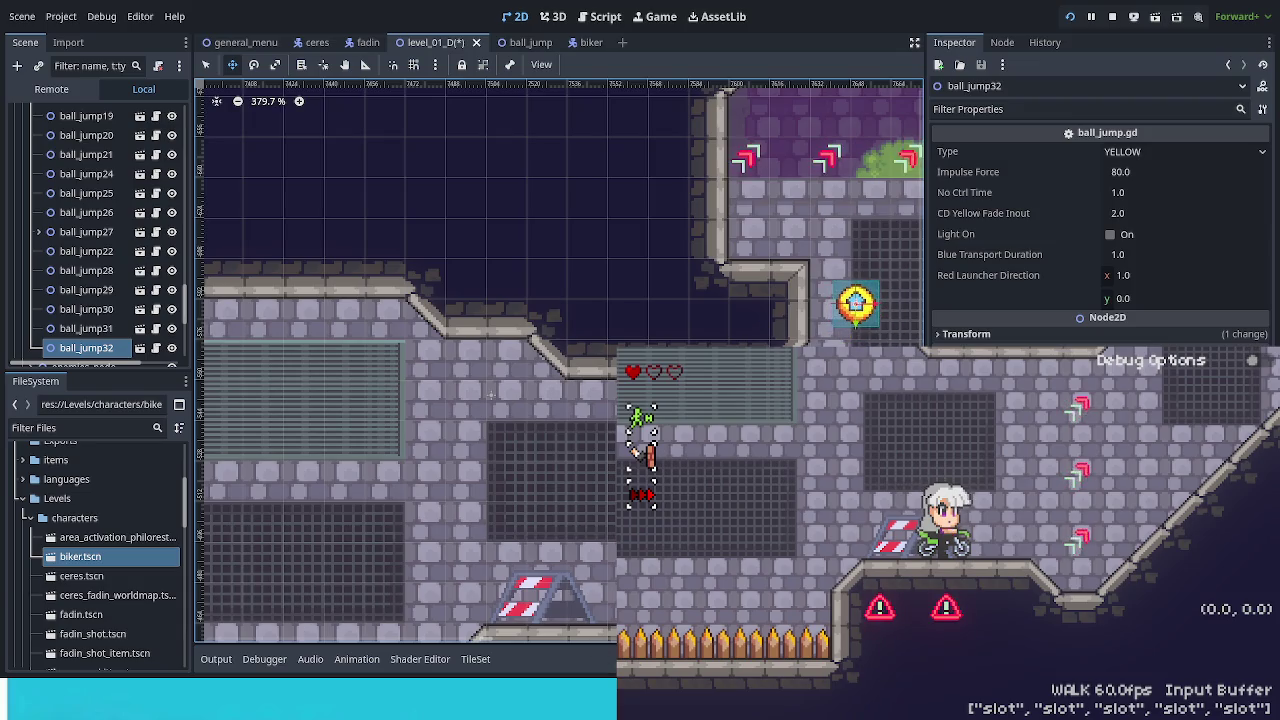
{"action": "key", "text": "Left"}
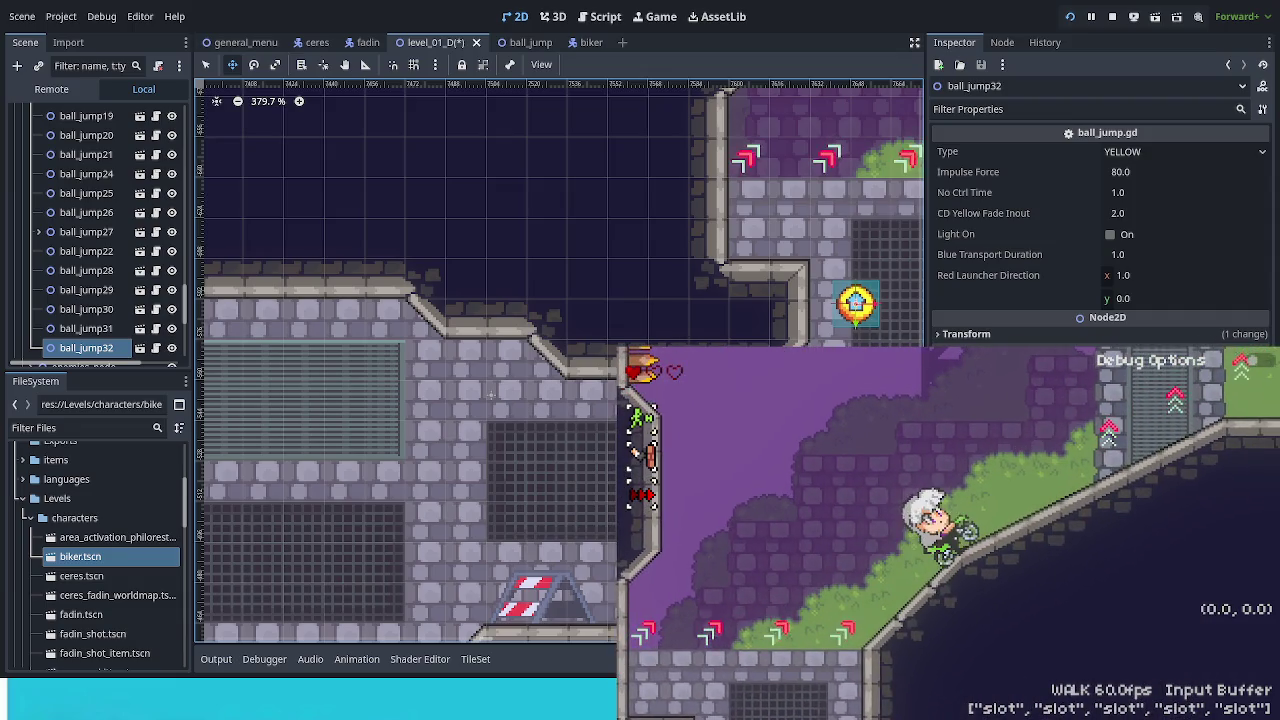
Ride the biker to the grassy ledge beside the orange wooden fence.
{"action": "key", "text": "Left"}
{"action": "key", "text": "Right"}
{"action": "key", "text": "Left"}
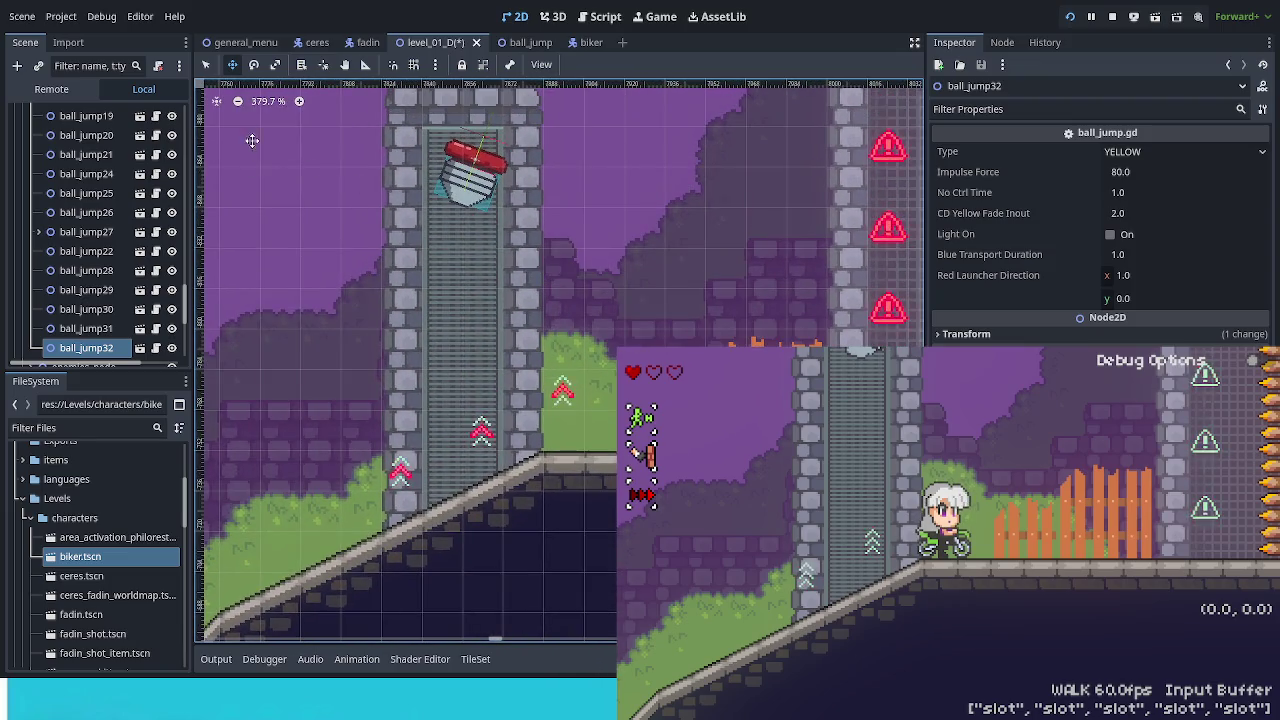
Lower jumper3 to y -830 in the shaft and save the level.
{"action": "left_click", "coordinate": [468, 180]}
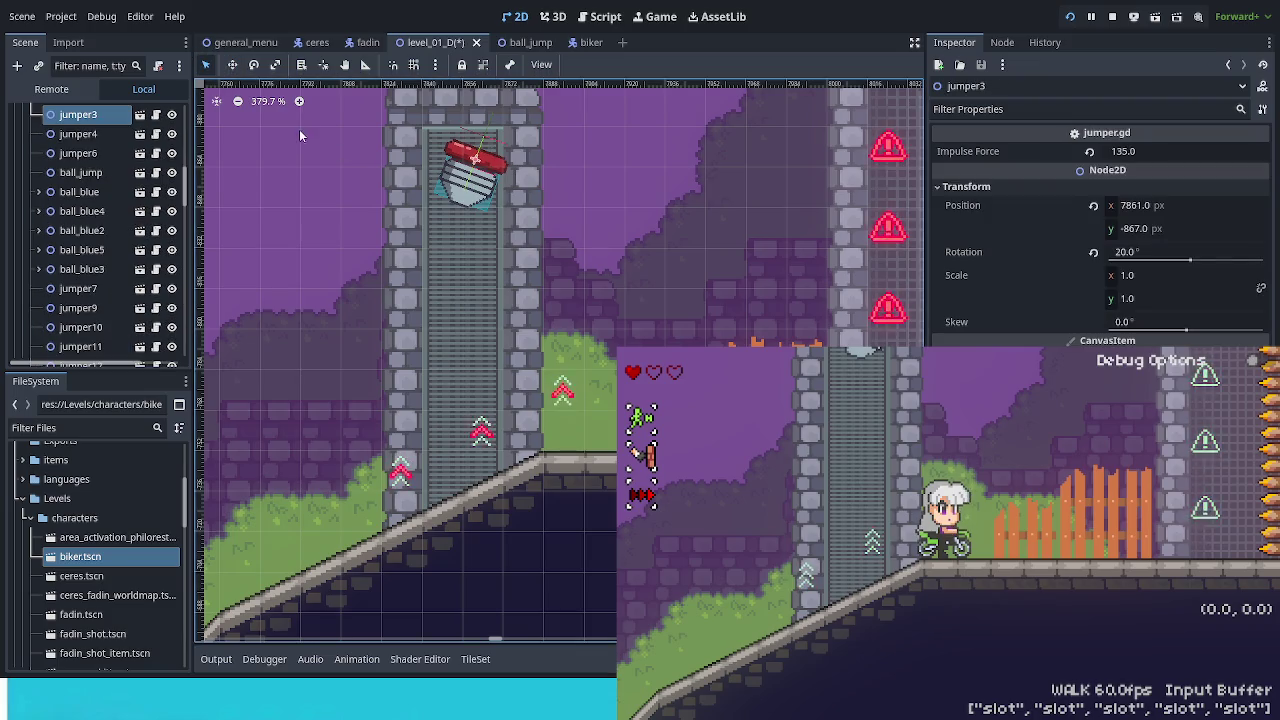
{"action": "left_click", "coordinate": [232, 64]}
{"action": "left_click_drag", "start_coordinate": [549, 253], "coordinate": [550, 345]}
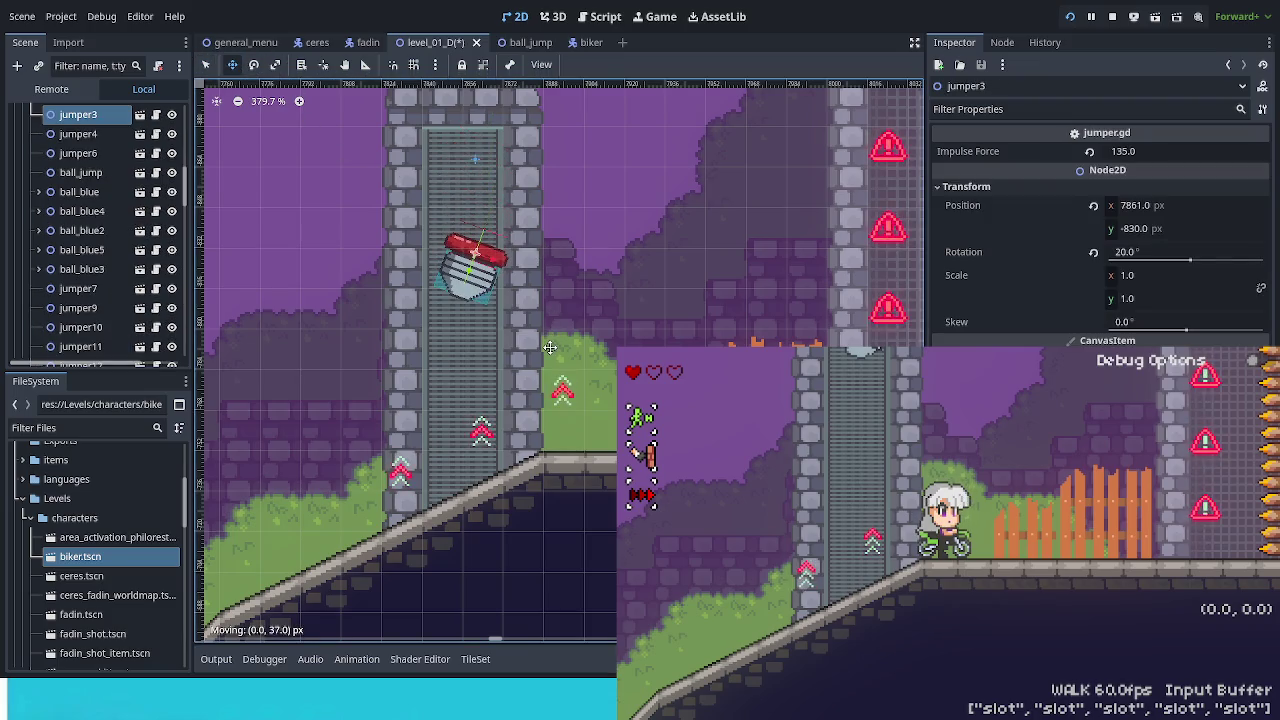
{"action": "key", "text": "ctrl+s"}
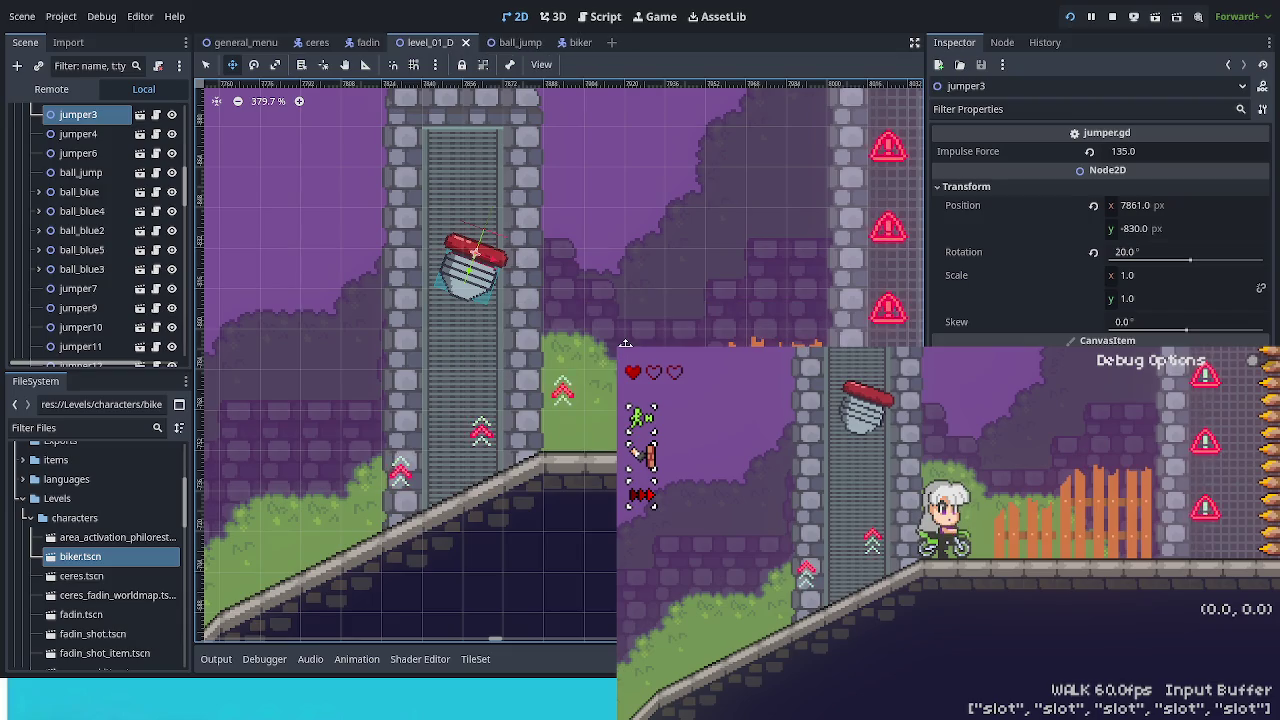
Ride the biker onto the tilted jumper3 and jump in the playtest.
{"action": "key", "text": "Right"}
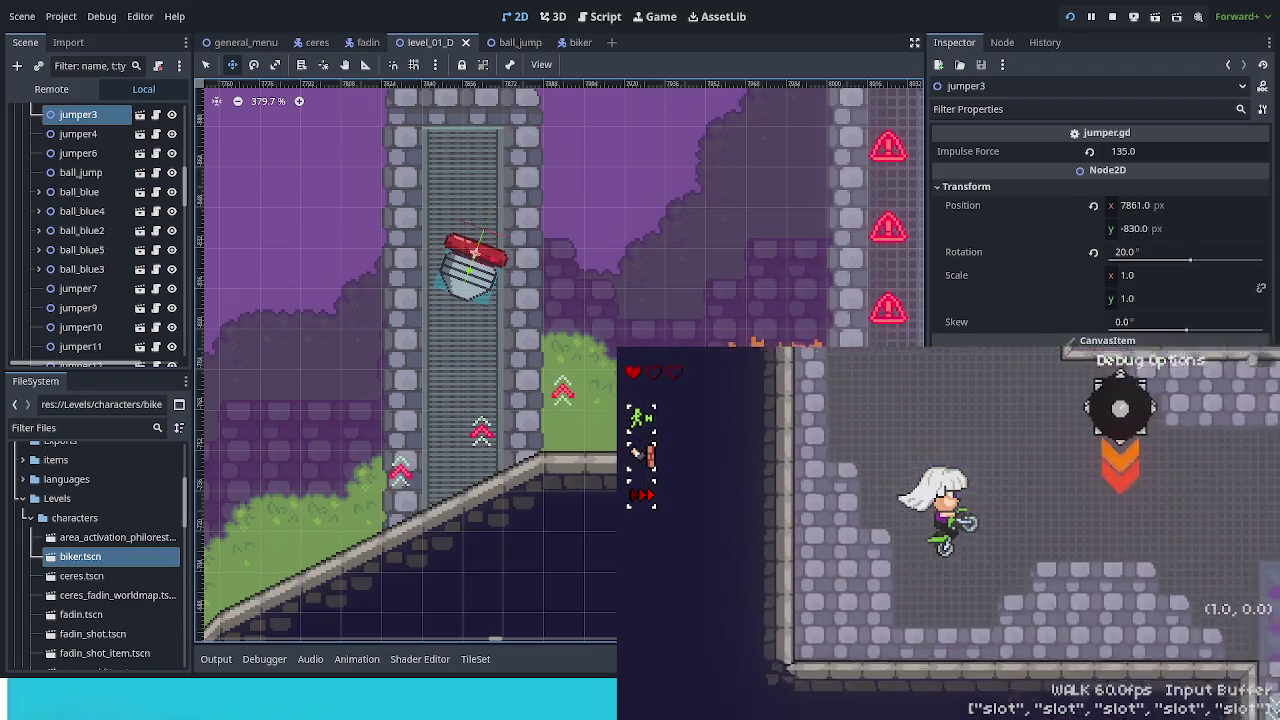
{"action": "key", "text": "space"}
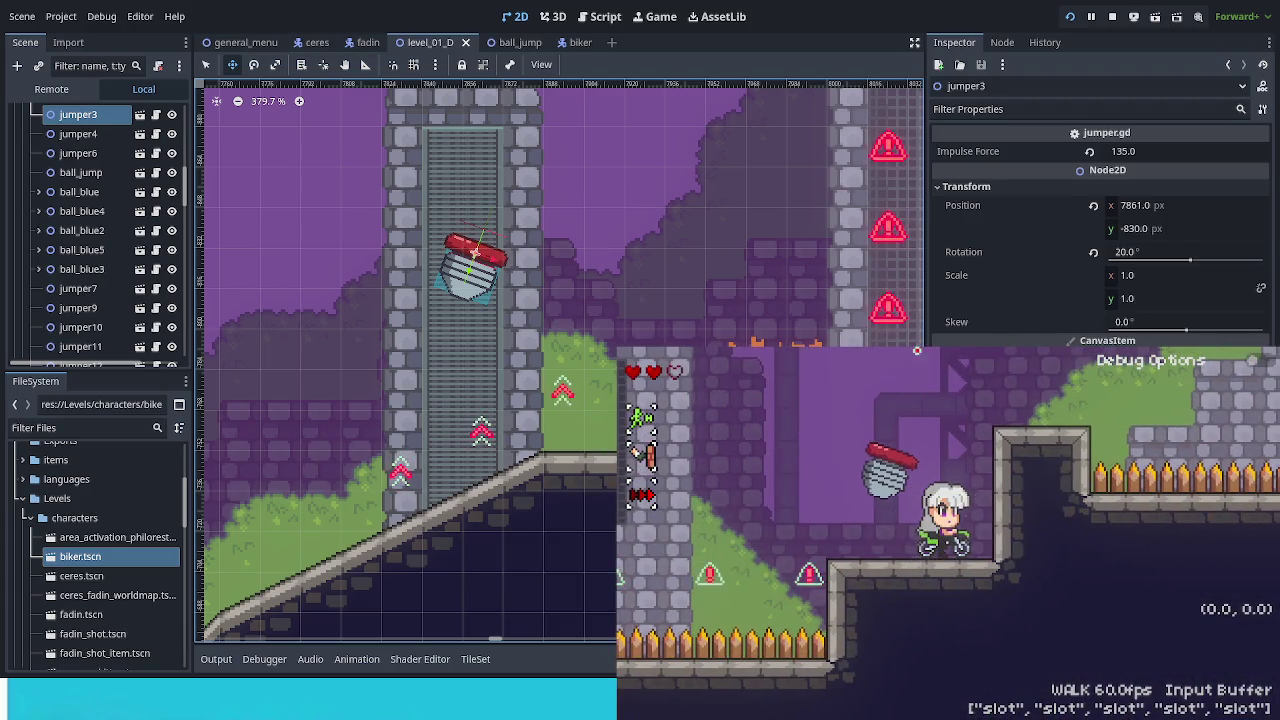
{"action": "scroll", "coordinate": [596, 318], "scroll_direction": "down", "scroll_amount": 5}
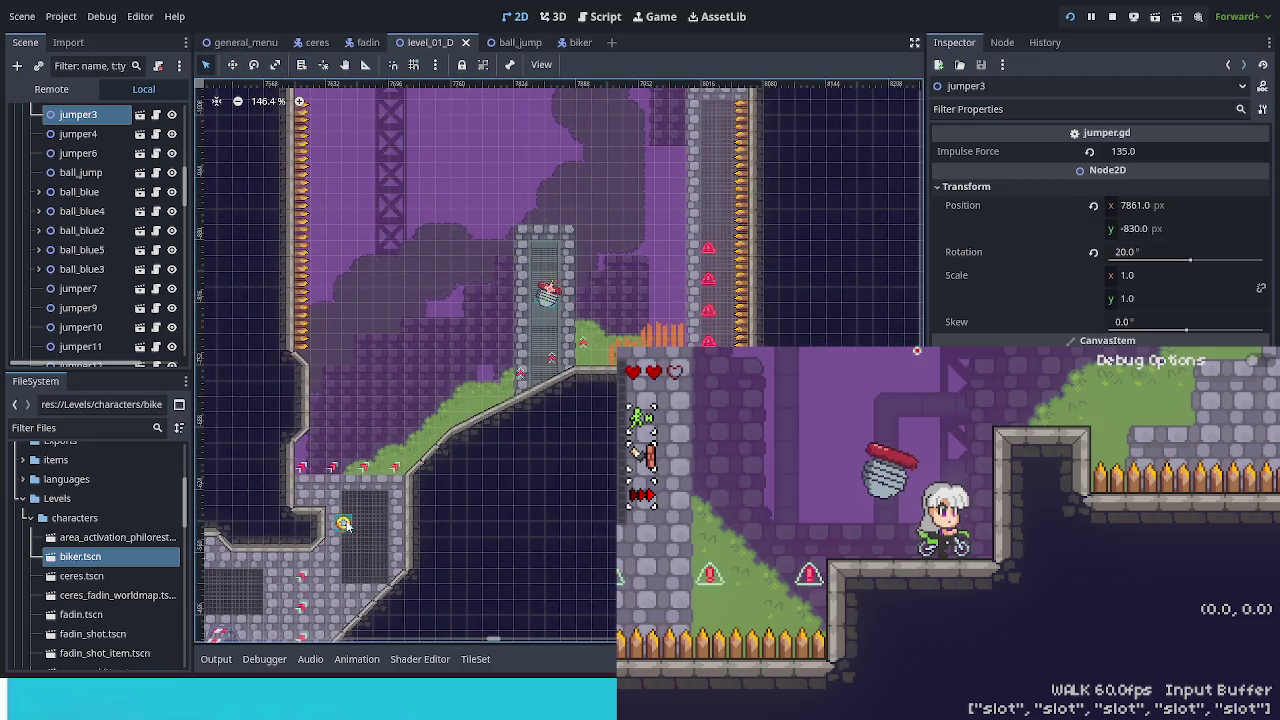
Move the yellow ball_jump33 next to the stone column below the spiked ledge.
{"action": "left_click", "coordinate": [343, 524]}
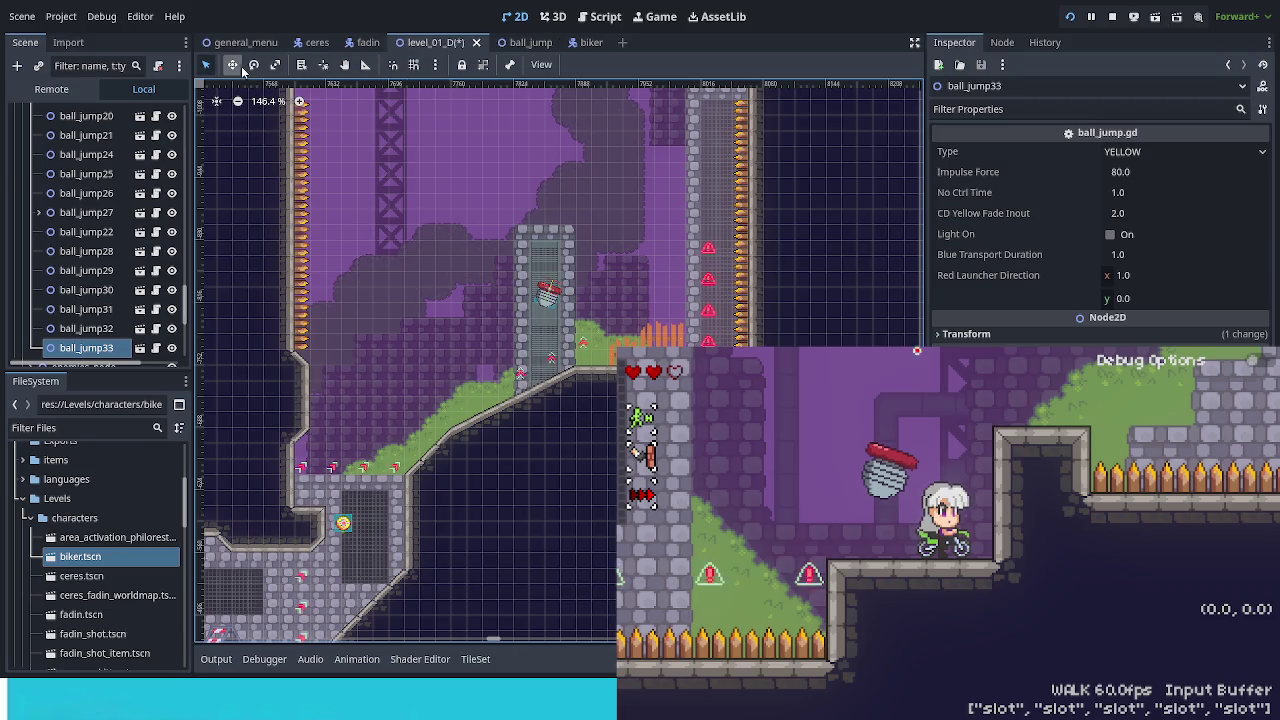
{"action": "left_click_drag", "start_coordinate": [416, 479], "coordinate": [417, 479]}
{"action": "scroll", "coordinate": [540, 300], "scroll_direction": "down", "scroll_amount": 2}
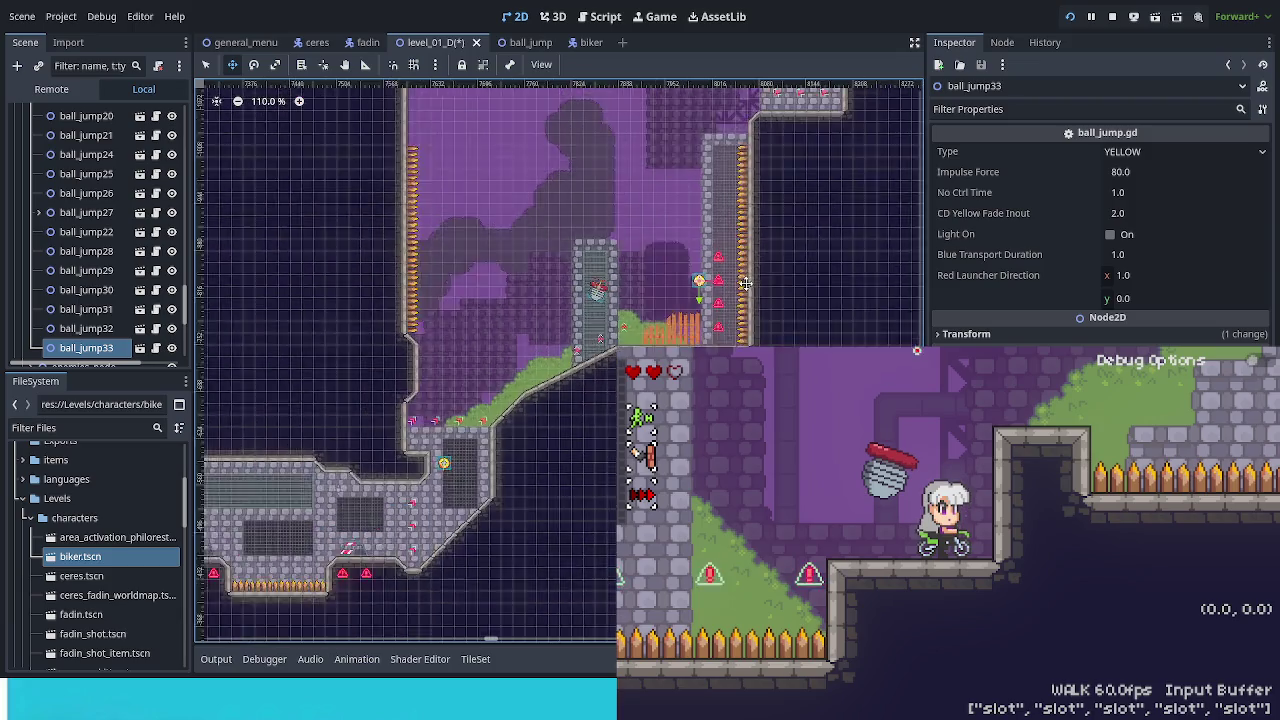
{"action": "scroll", "coordinate": [530, 374], "scroll_direction": "right", "scroll_amount": 5}
{"action": "scroll", "coordinate": [327, 424], "scroll_direction": "right", "scroll_amount": 5}
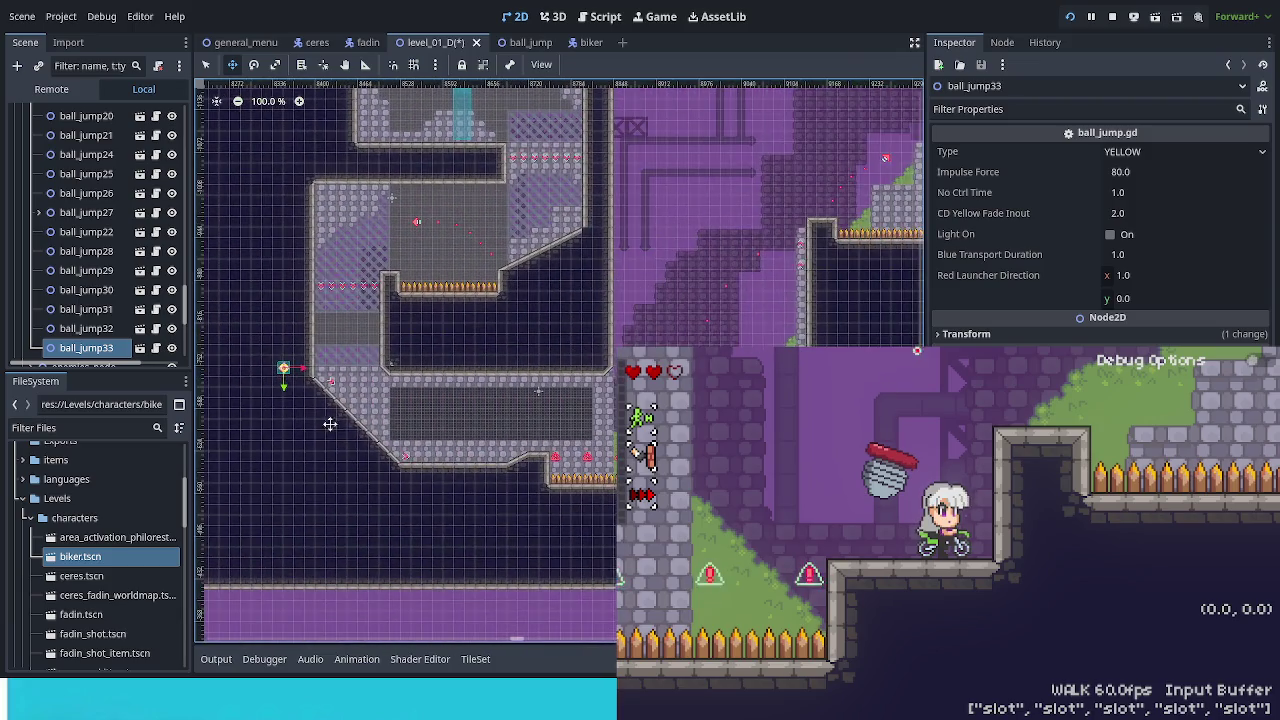
{"action": "scroll", "coordinate": [753, 282], "scroll_direction": "up", "scroll_amount": 3}
{"action": "mouse_move", "coordinate": [753, 282]}
{"action": "left_mouse_down"}
{"action": "mouse_move", "coordinate": [463, 374]}
{"action": "mouse_move", "coordinate": [593, 362]}
{"action": "left_mouse_up"}
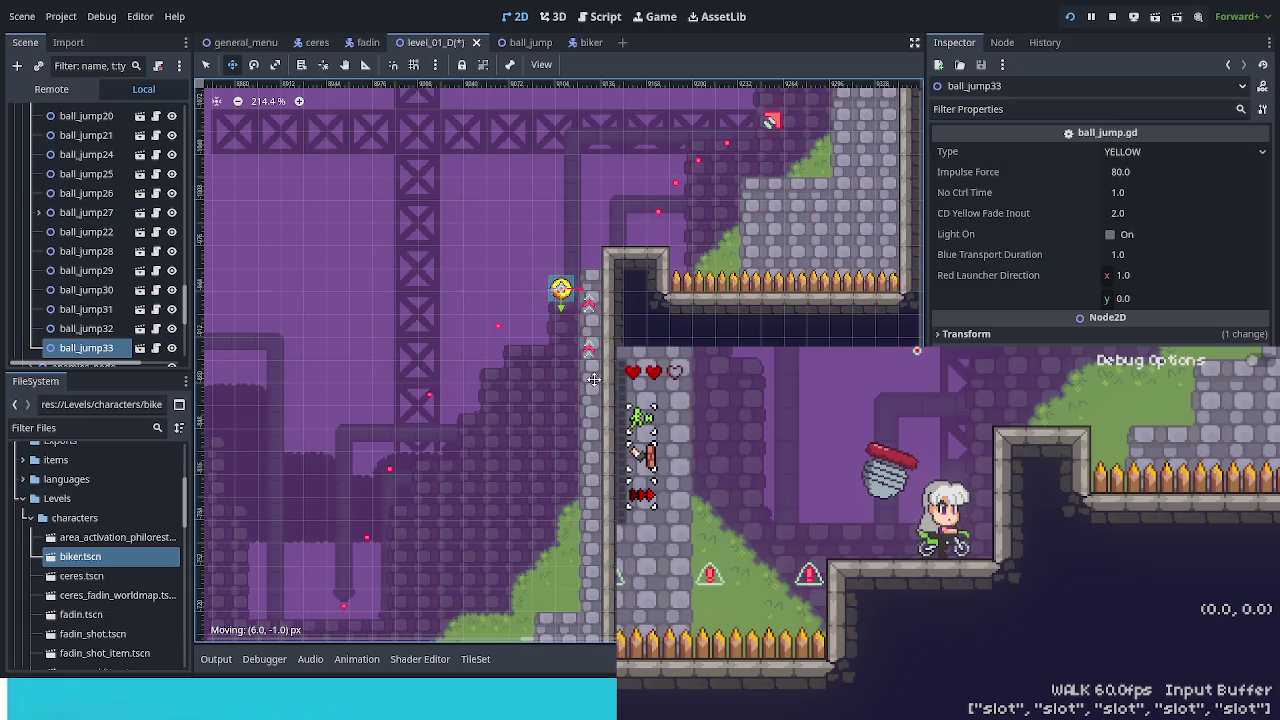
Save level_01_D, then jump and air-dash the biker up the shaft past ball_jump33.
{"action": "key", "text": "ctrl+s"}
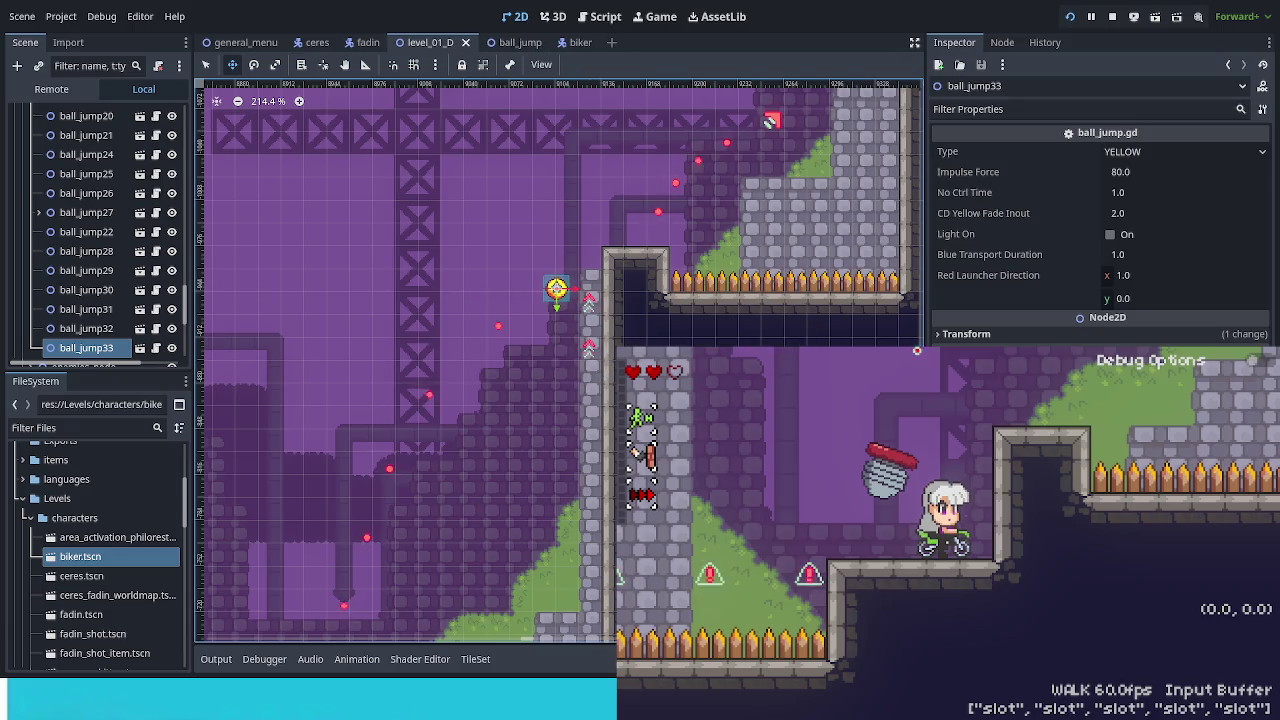
{"action": "key", "text": "space"}
{"action": "key", "text": "Right"}
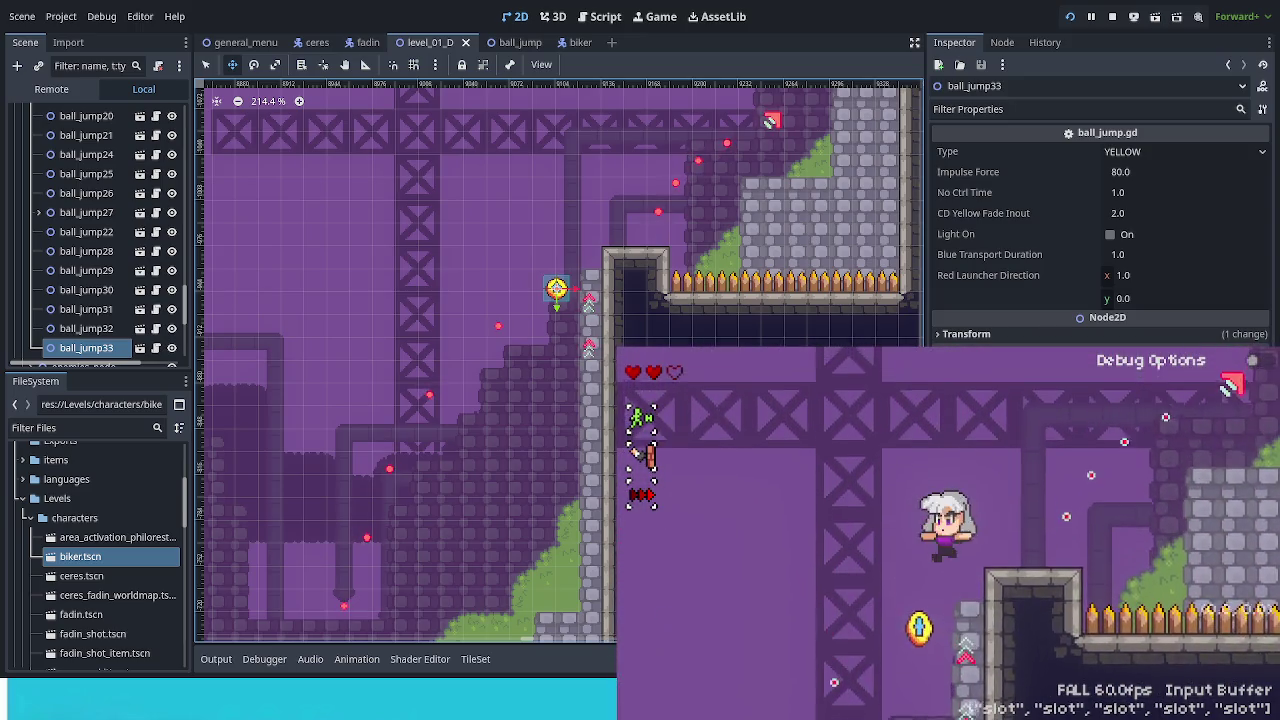
{"action": "key", "text": "Right"}
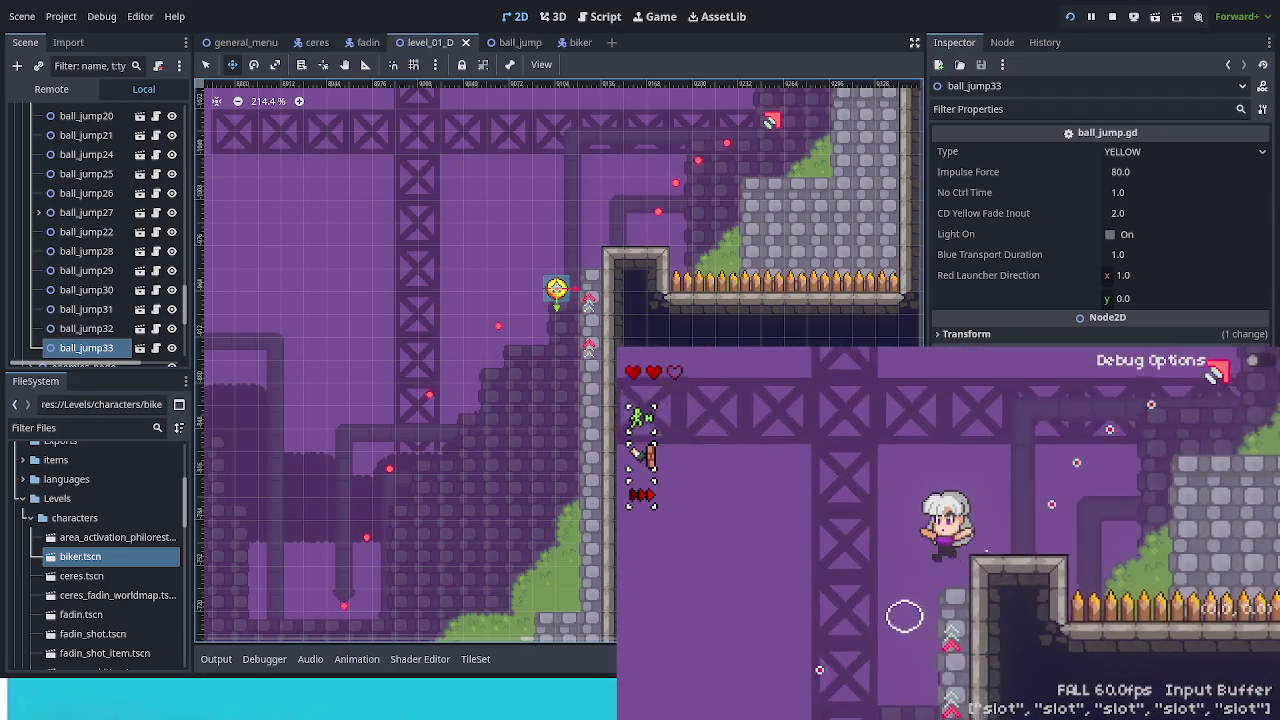
{"action": "key", "text": "Right"}
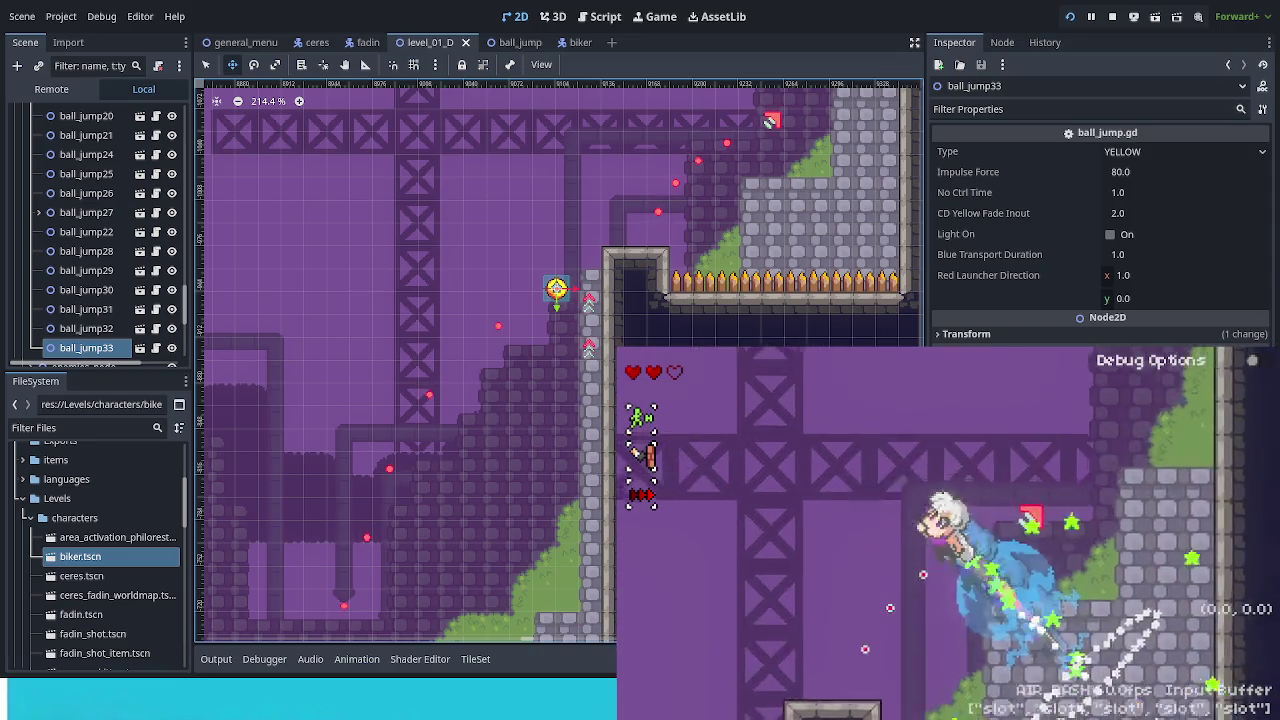
{"action": "key", "text": "Left"}
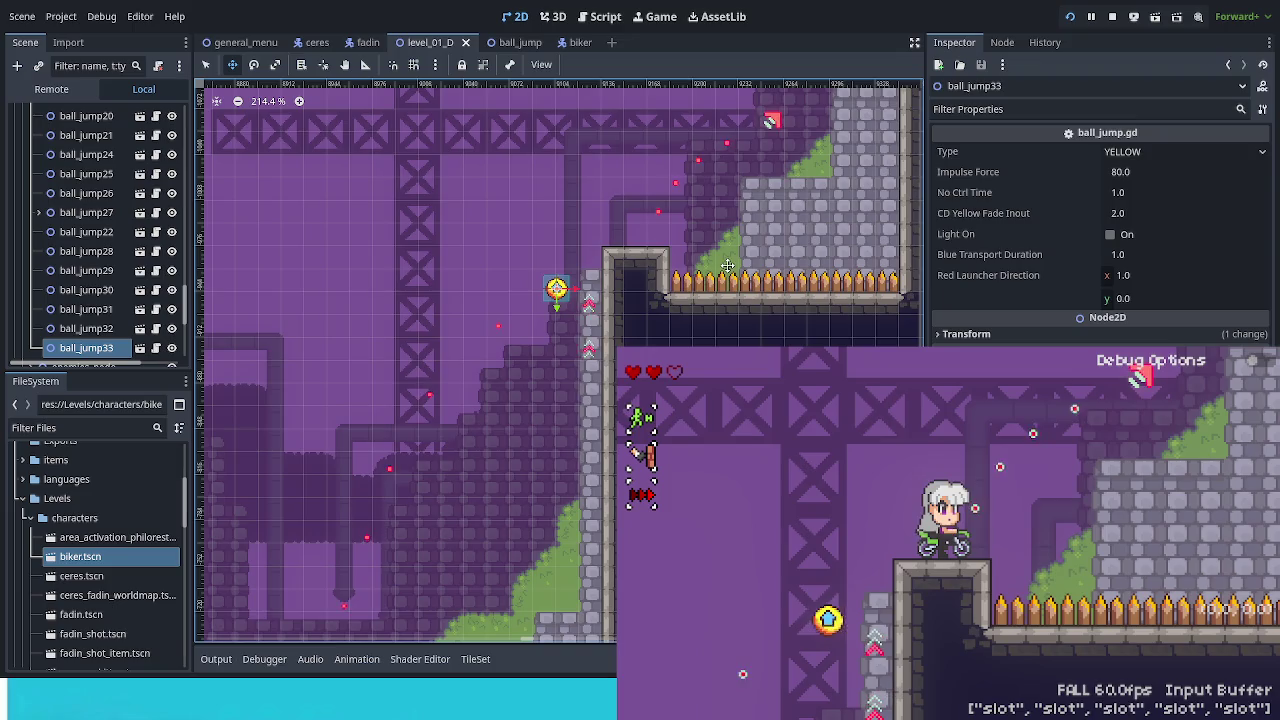
{"action": "scroll", "coordinate": [586, 314], "scroll_direction": "down", "scroll_amount": 5}
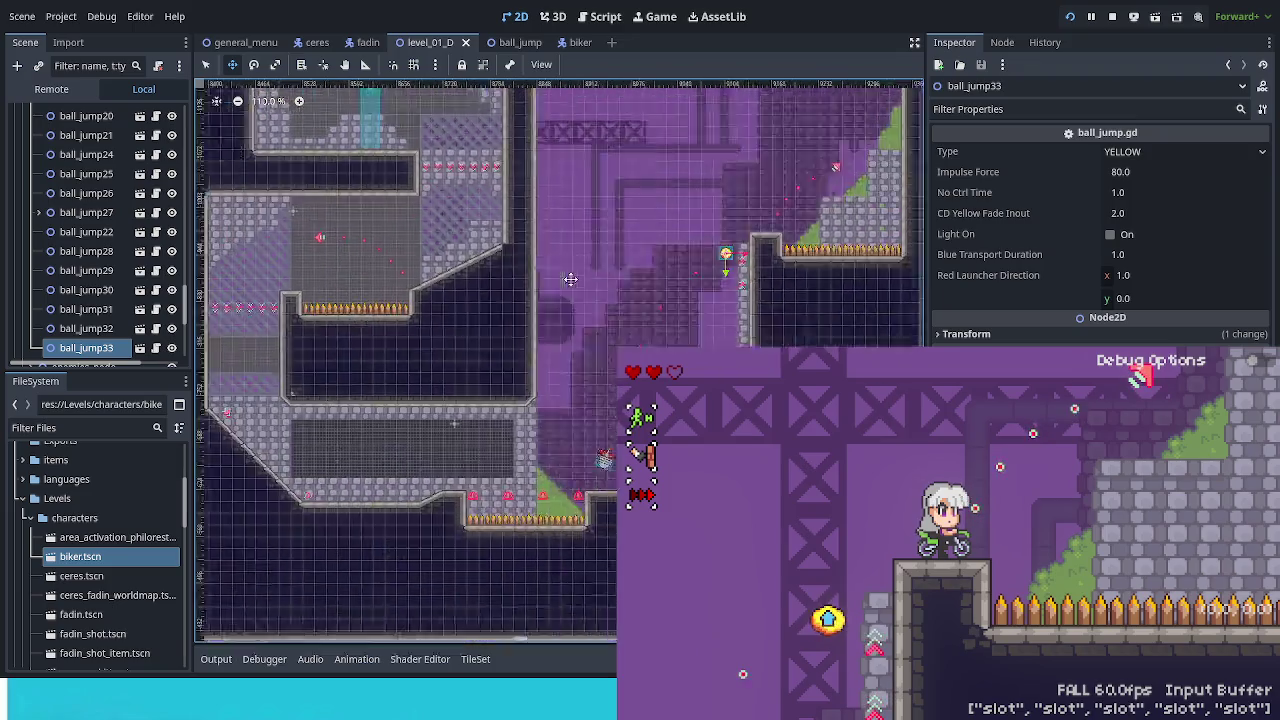
Duplicate jumper6 as jumper25 and set it upright on the stone ledge above the spikes.
{"action": "scroll", "coordinate": [649, 303], "scroll_direction": "up", "scroll_amount": 2}
{"action": "left_click_drag", "start_coordinate": [712, 370], "coordinate": [354, 375]}
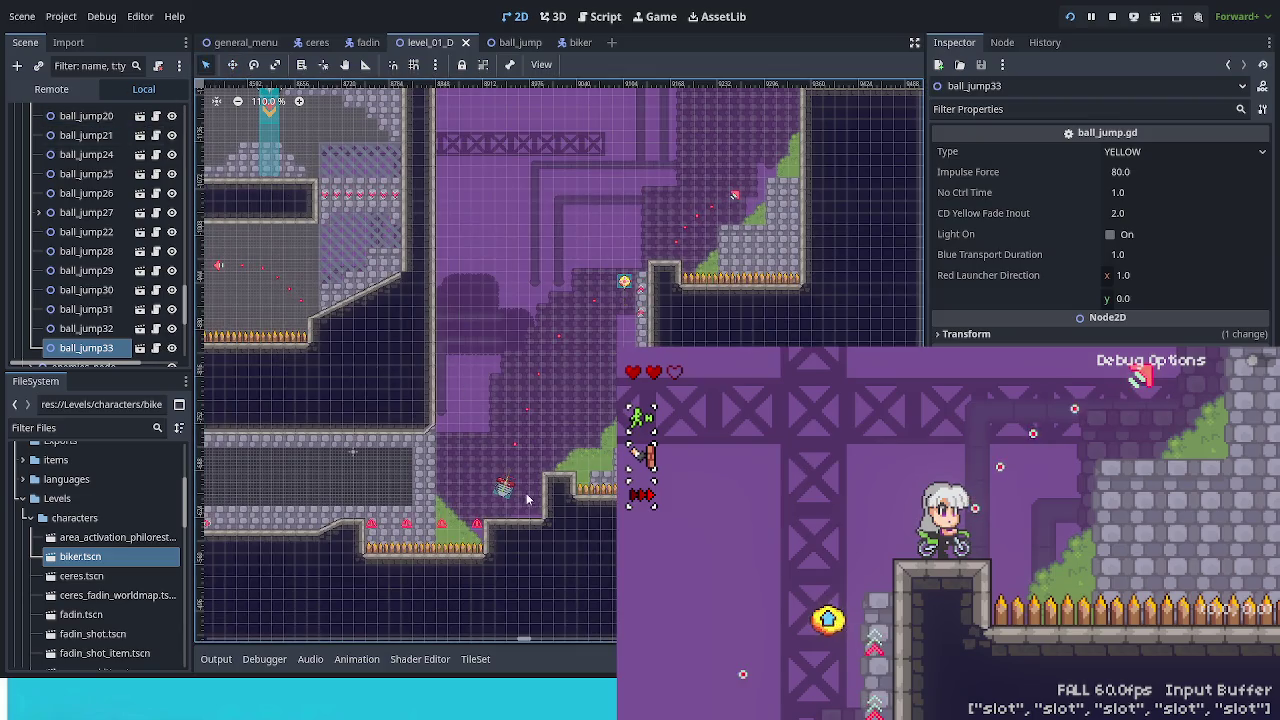
{"action": "left_click", "coordinate": [505, 488]}
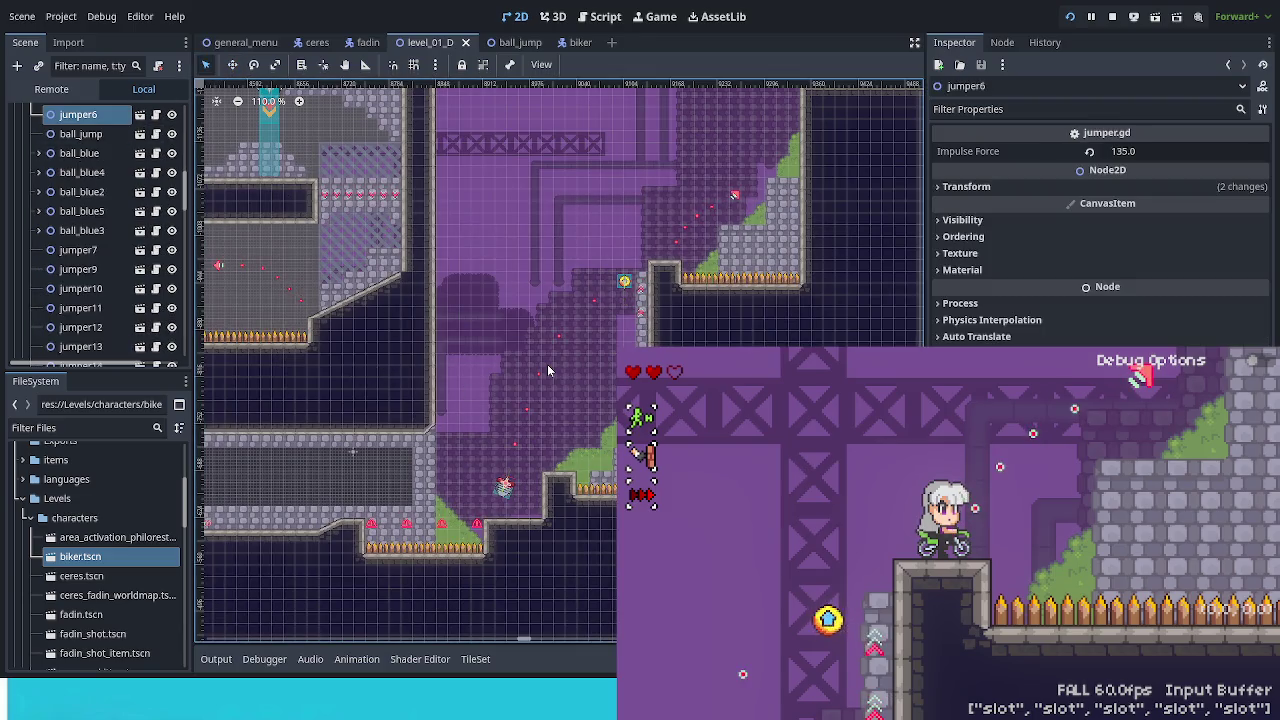
{"action": "key", "text": "ctrl+d"}
{"action": "key", "text": "w"}
{"action": "left_click_drag", "start_coordinate": [528, 500], "coordinate": [813, 257]}
{"action": "scroll", "coordinate": [813, 262], "scroll_direction": "up", "scroll_amount": 2}
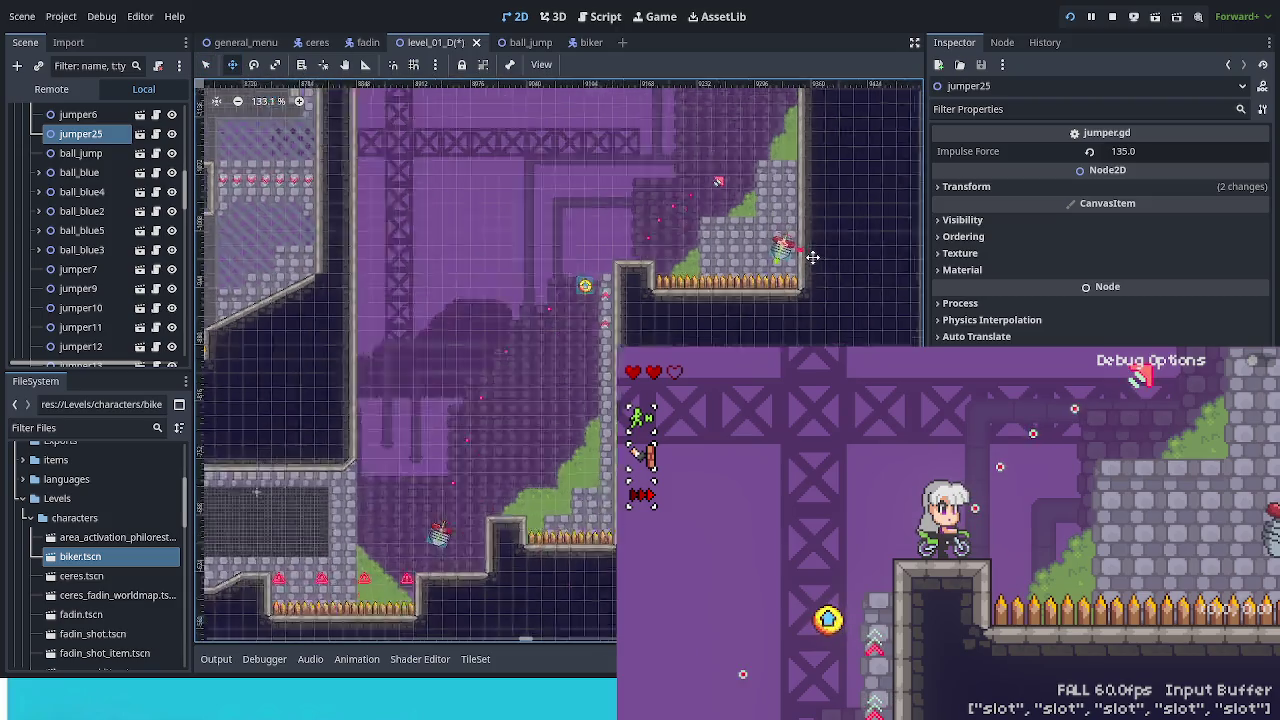
{"action": "left_click", "coordinate": [995, 190]}
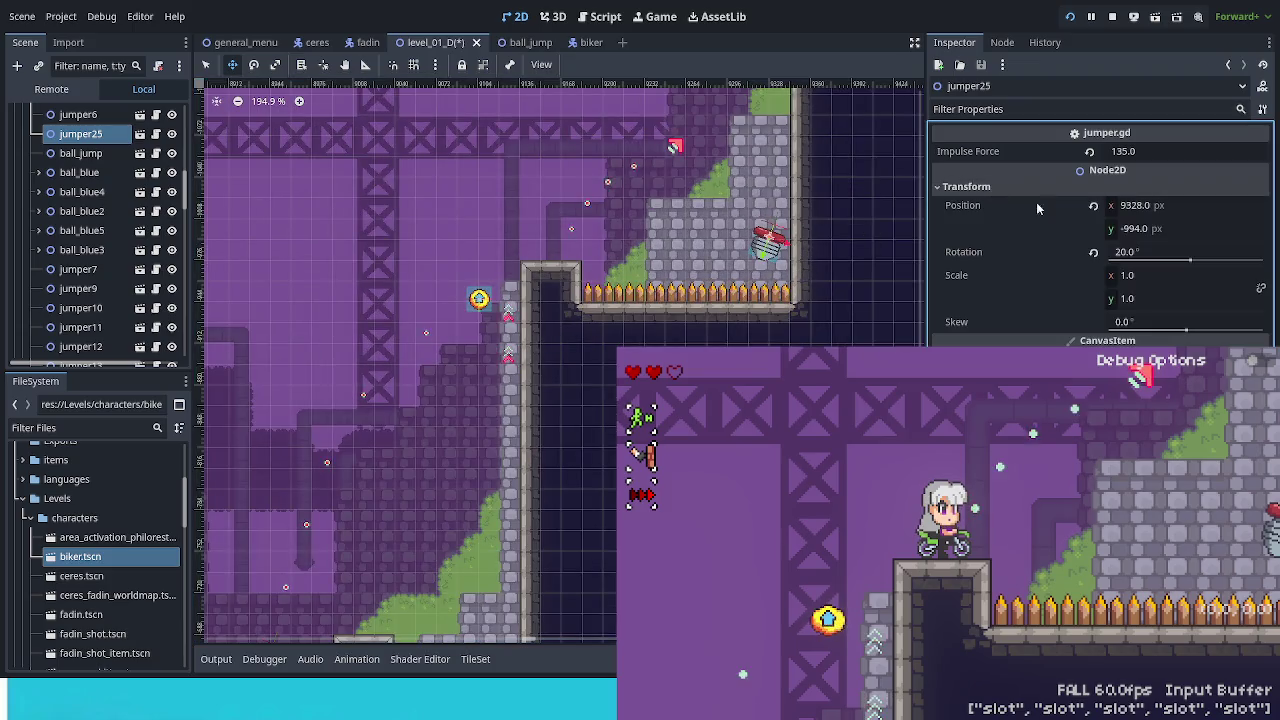
{"action": "left_click", "coordinate": [1093, 252]}
{"action": "scroll", "coordinate": [714, 264], "scroll_direction": "up", "scroll_amount": 5}
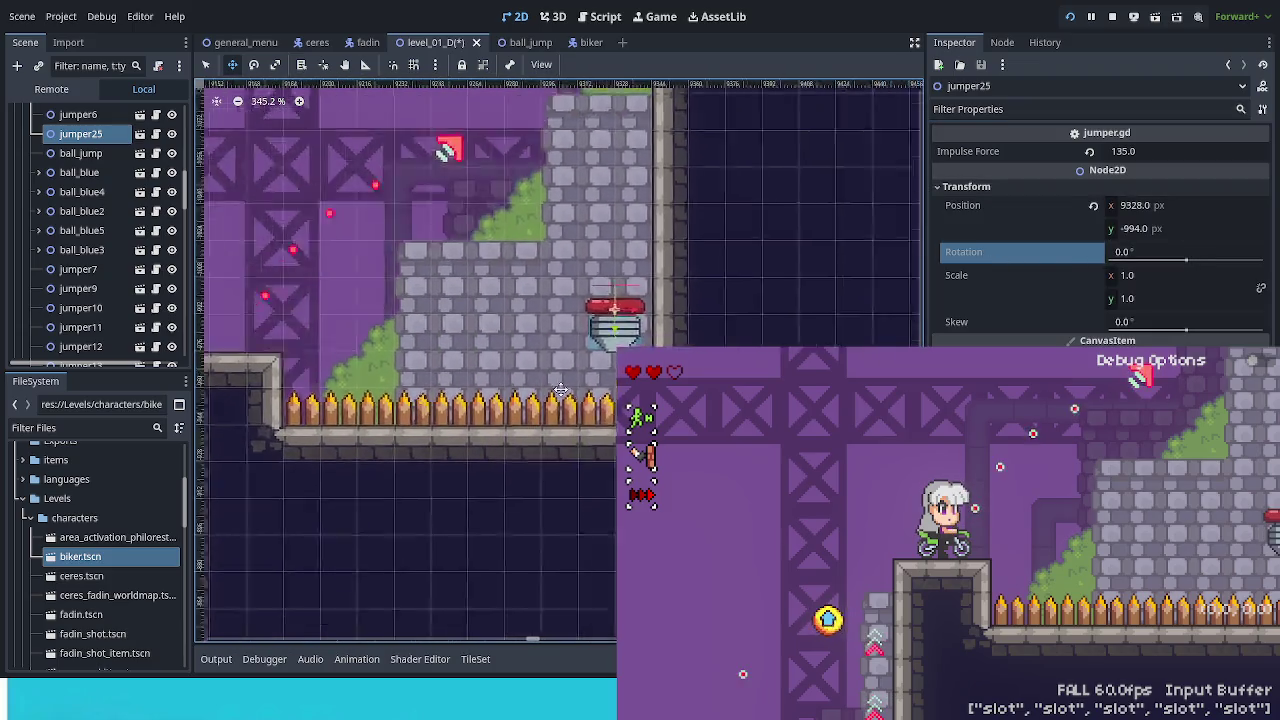
{"action": "mouse_move", "coordinate": [571, 360]}
{"action": "left_mouse_down"}
{"action": "mouse_move", "coordinate": [557, 374]}
{"action": "mouse_move", "coordinate": [560, 350]}
{"action": "mouse_move", "coordinate": [567, 361]}
{"action": "left_mouse_up"}
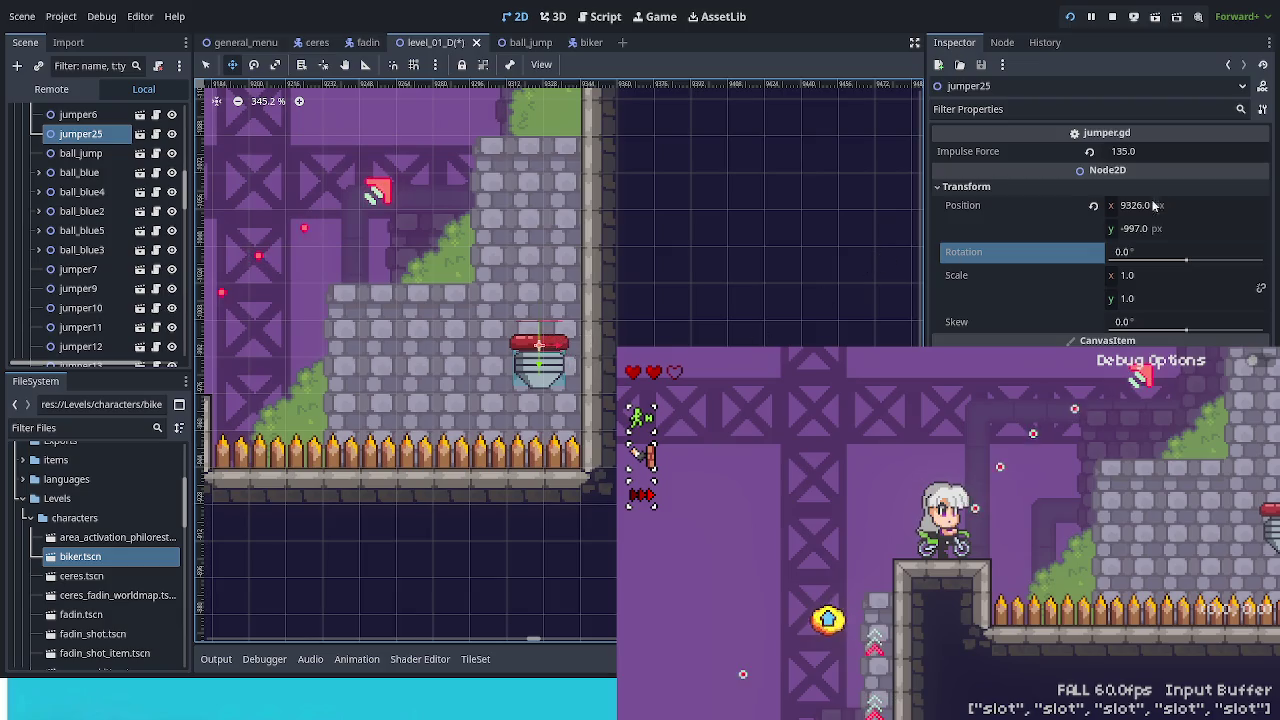
Give jumper25 Impulse Force 150, save, and ride the biker onto it.
{"action": "left_click", "coordinate": [1168, 151]}
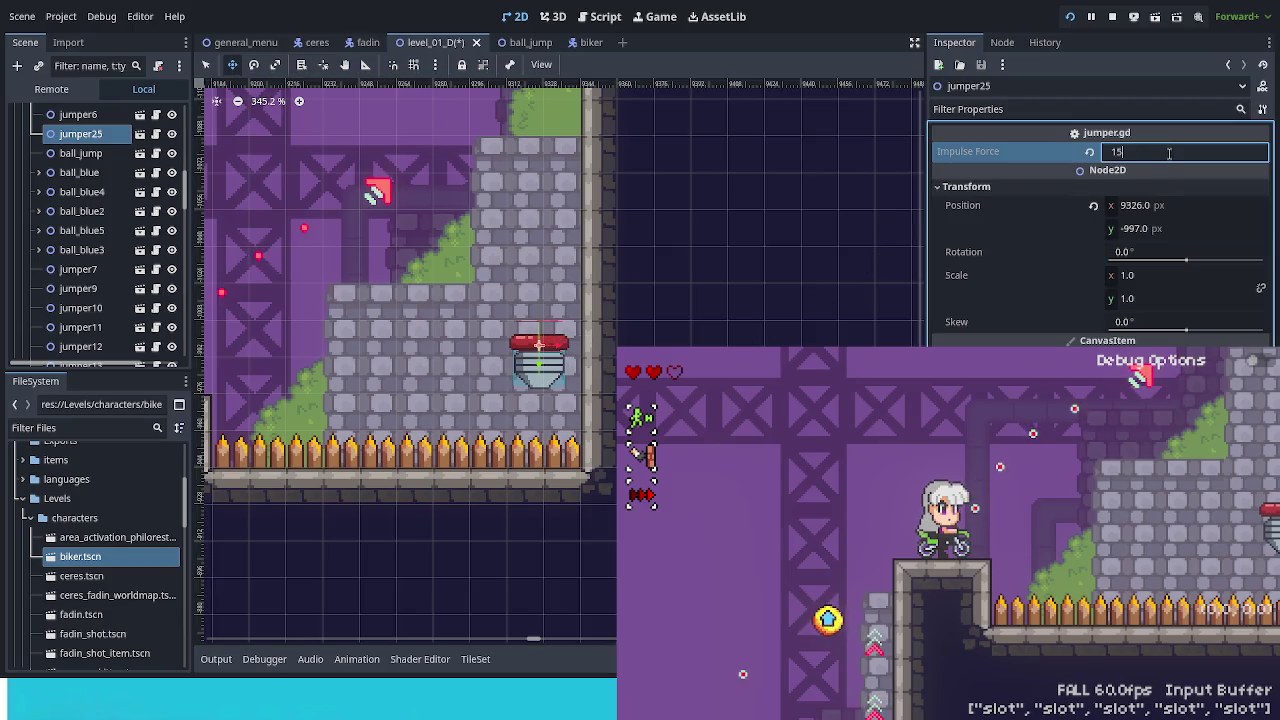
{"action": "key", "text": "ctrl+s"}
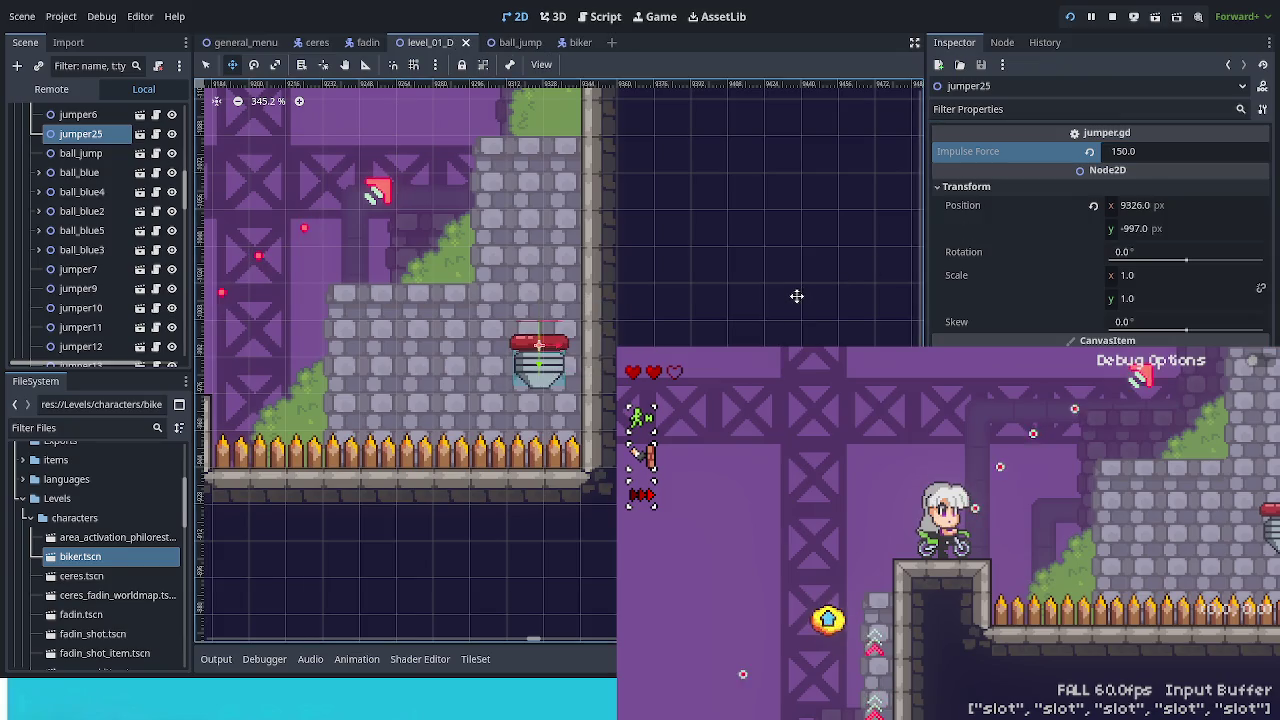
{"action": "key", "text": "Down"}
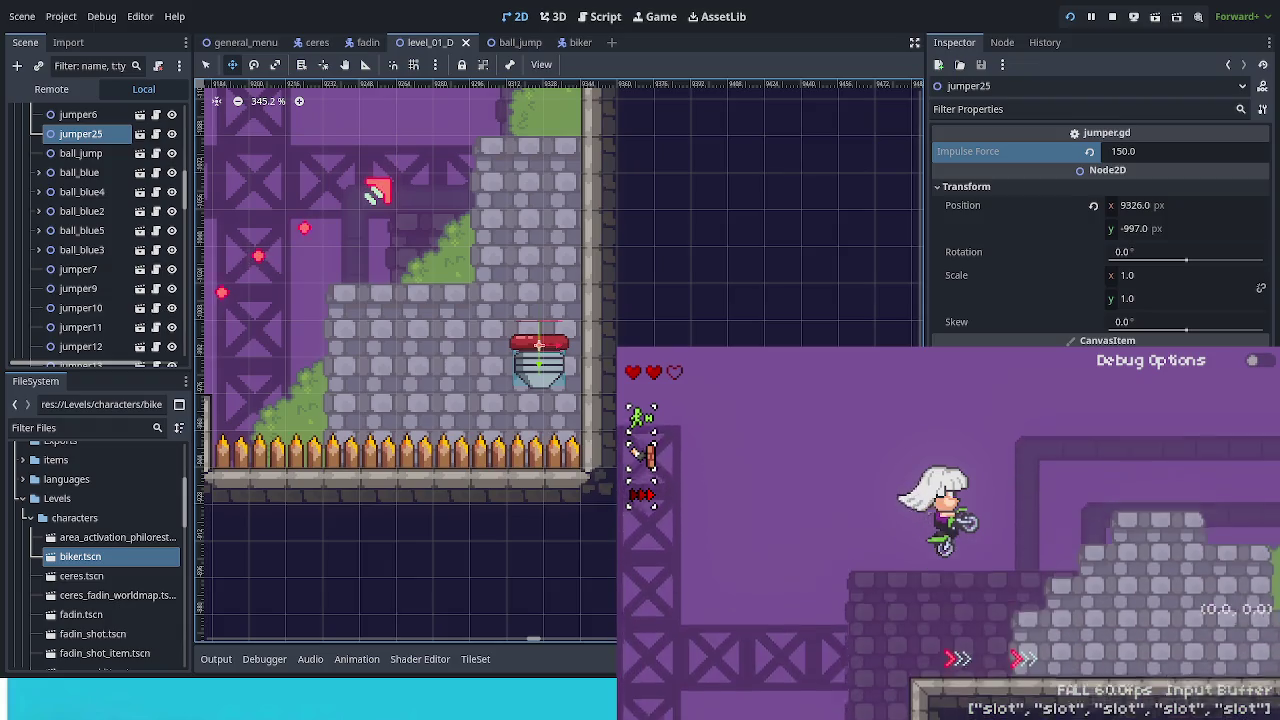
{"action": "left_click", "coordinate": [1157, 155]}
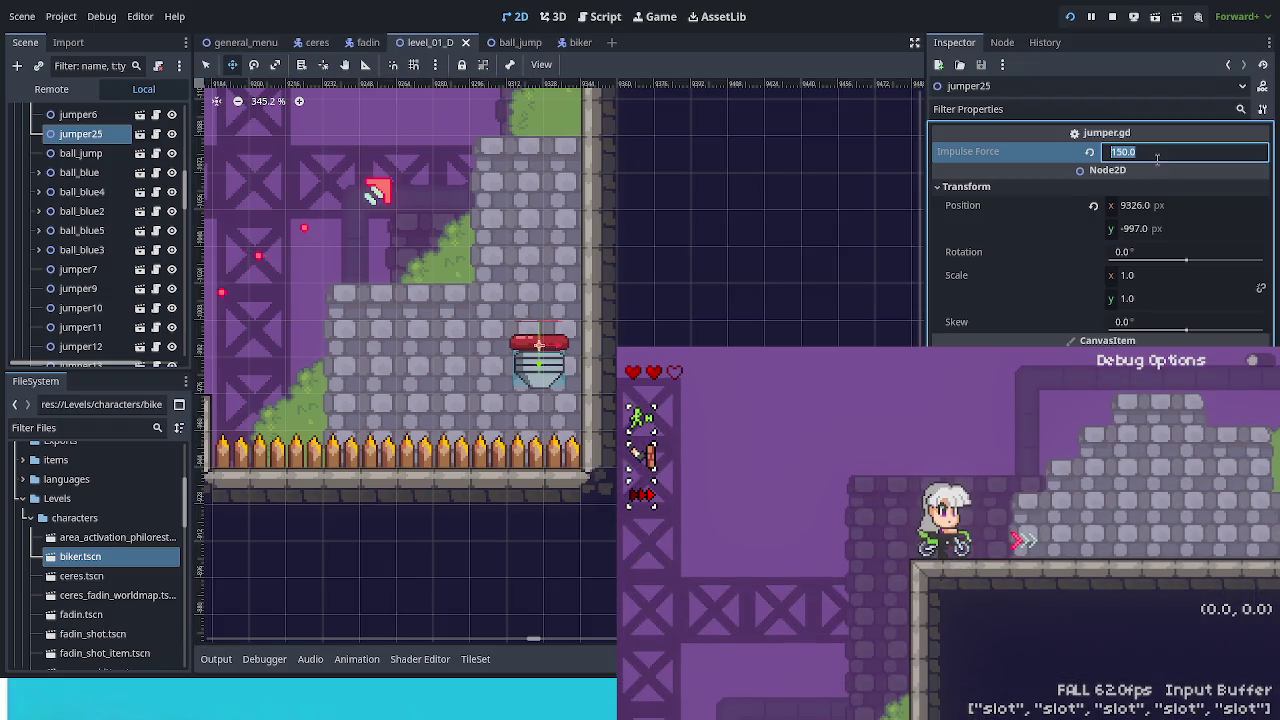
{"action": "type", "text": "130"}
Lower jumper25's impulse force to 130, save, and ride the biker down the slope.
{"action": "key", "text": "Return"}
{"action": "key", "text": "ctrl+s"}
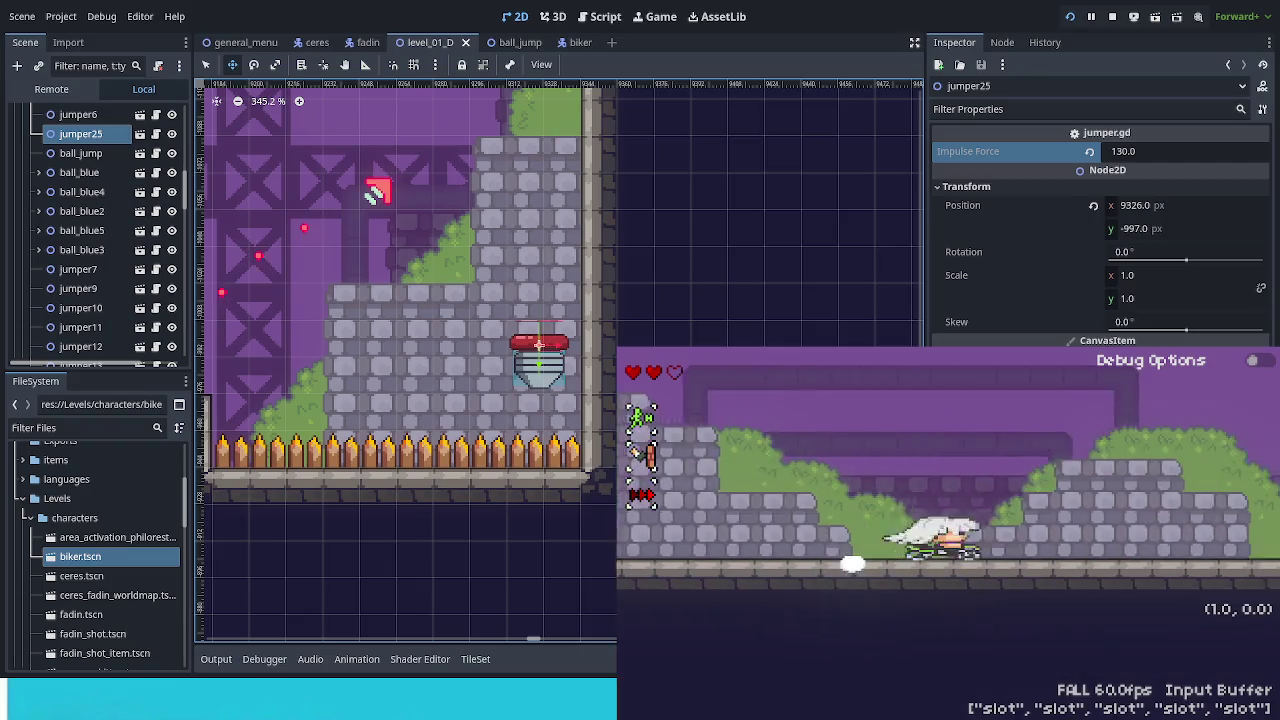
{"action": "key", "text": "Left"}
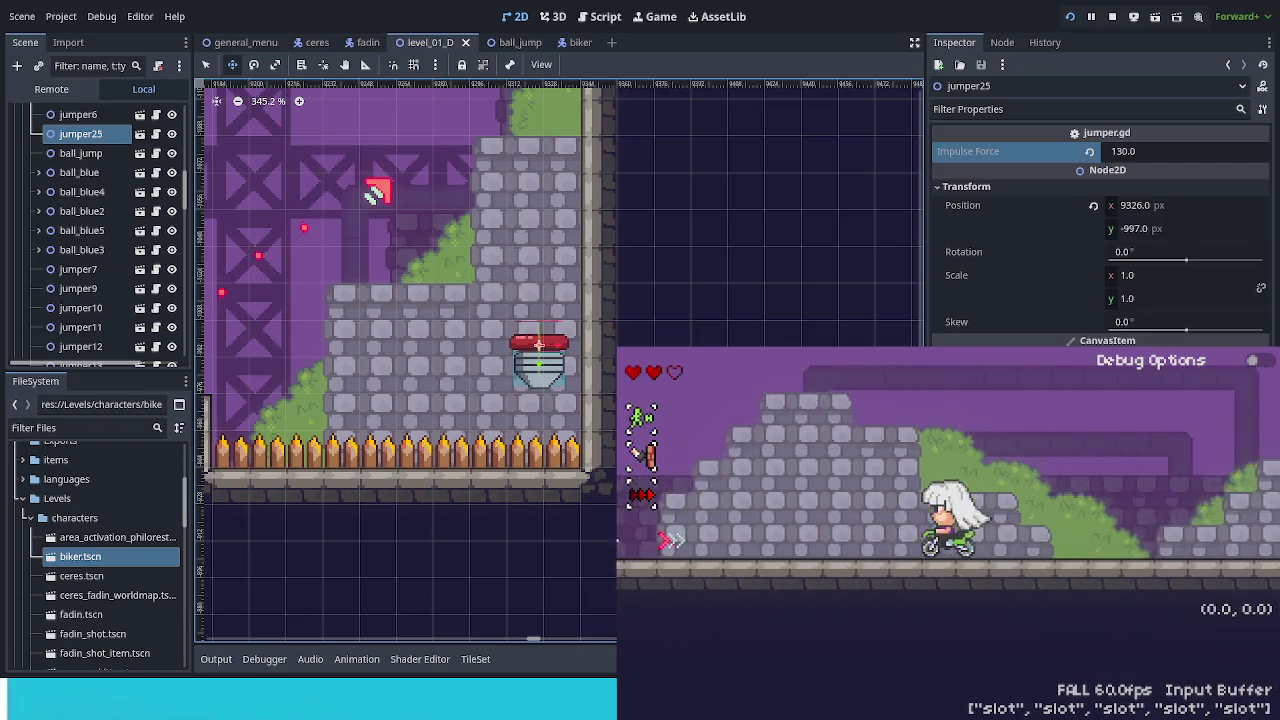
{"action": "key", "text": "Right"}
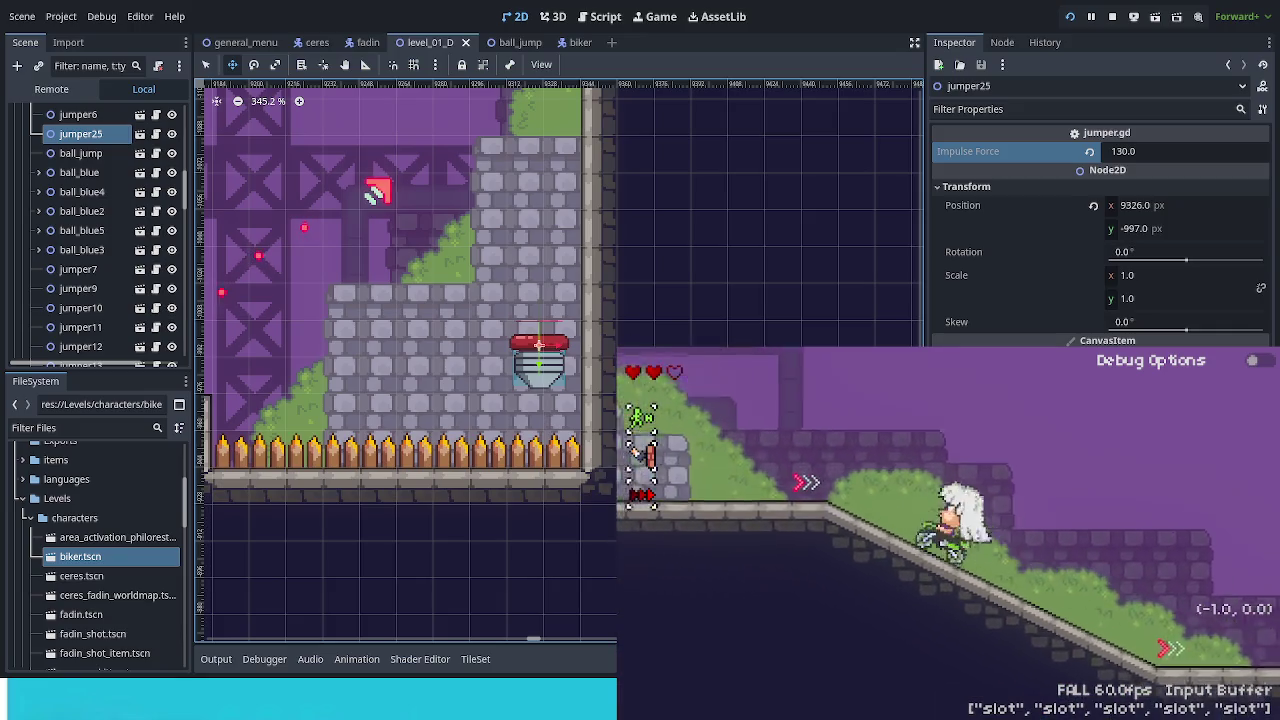
{"action": "key", "text": "Right"}
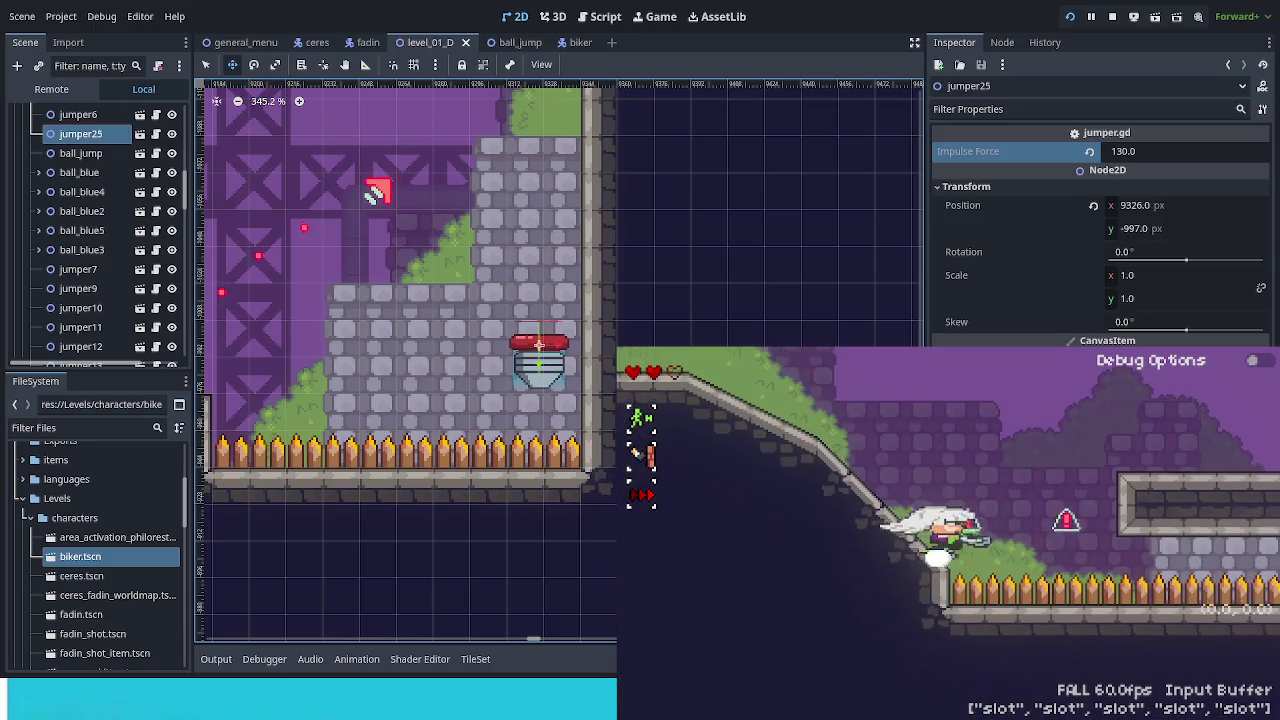
{"action": "key", "text": "Left"}
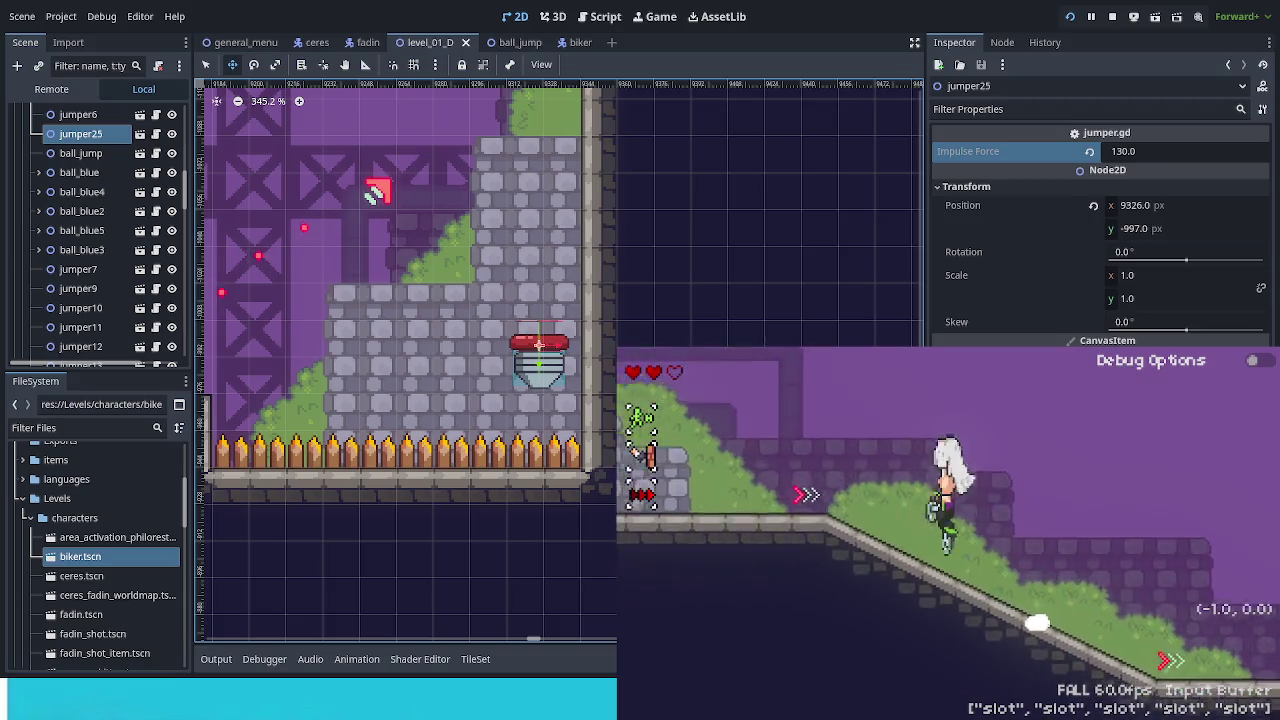
Ride the biker right through the stone castle sections past jumper25.
{"action": "key", "text": "Right"}
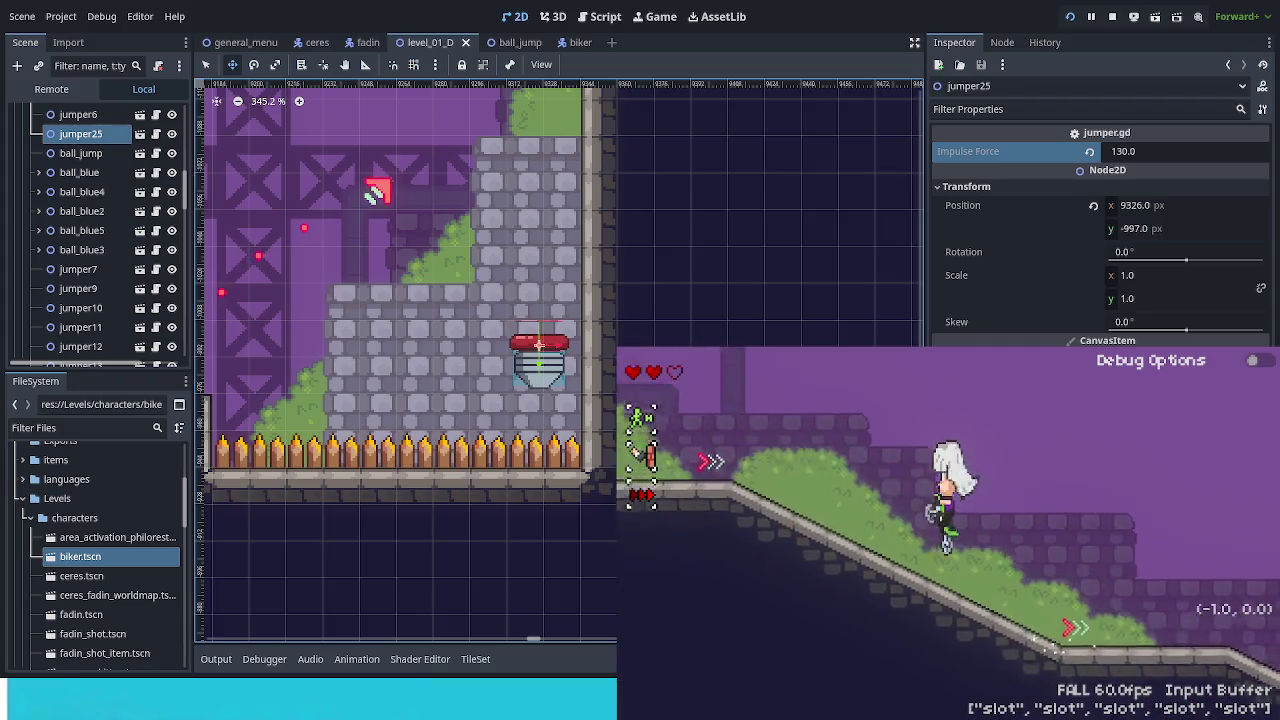
{"action": "key", "text": "Right"}
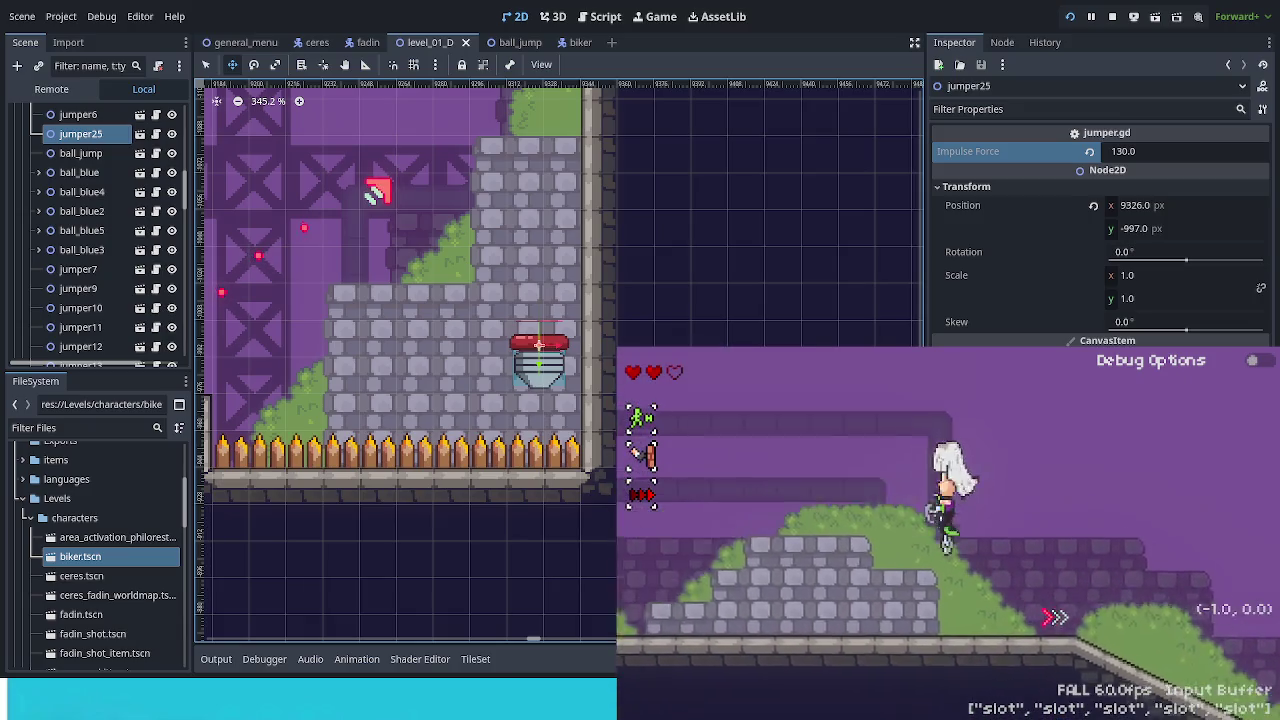
{"action": "key", "text": "Right"}
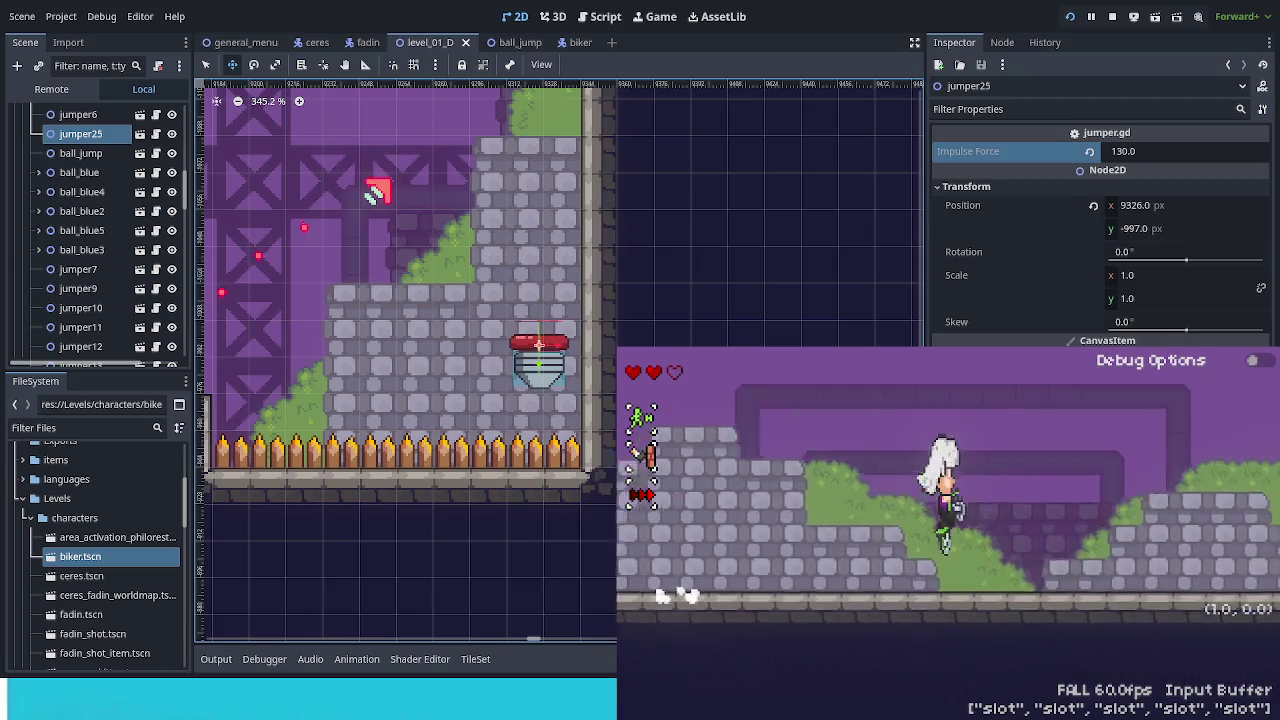
{"action": "key", "text": "Left"}
{"action": "key", "text": "Right"}
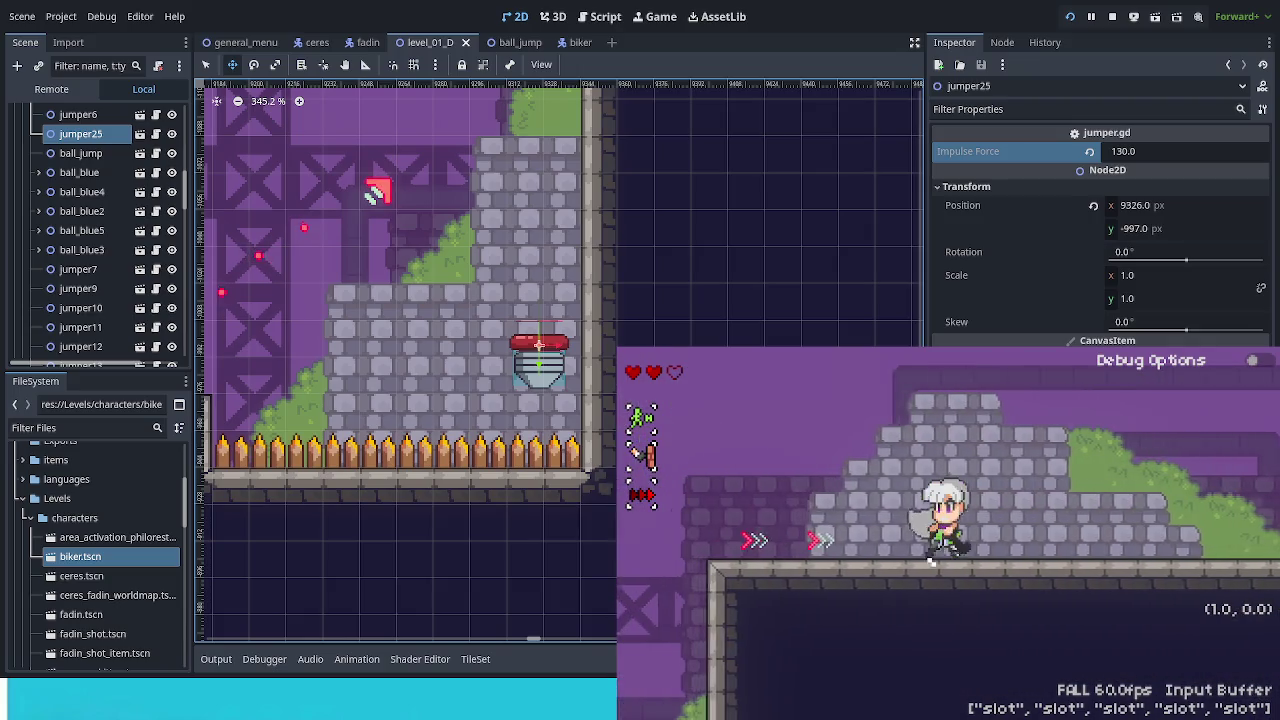
{"action": "key", "text": "Left"}
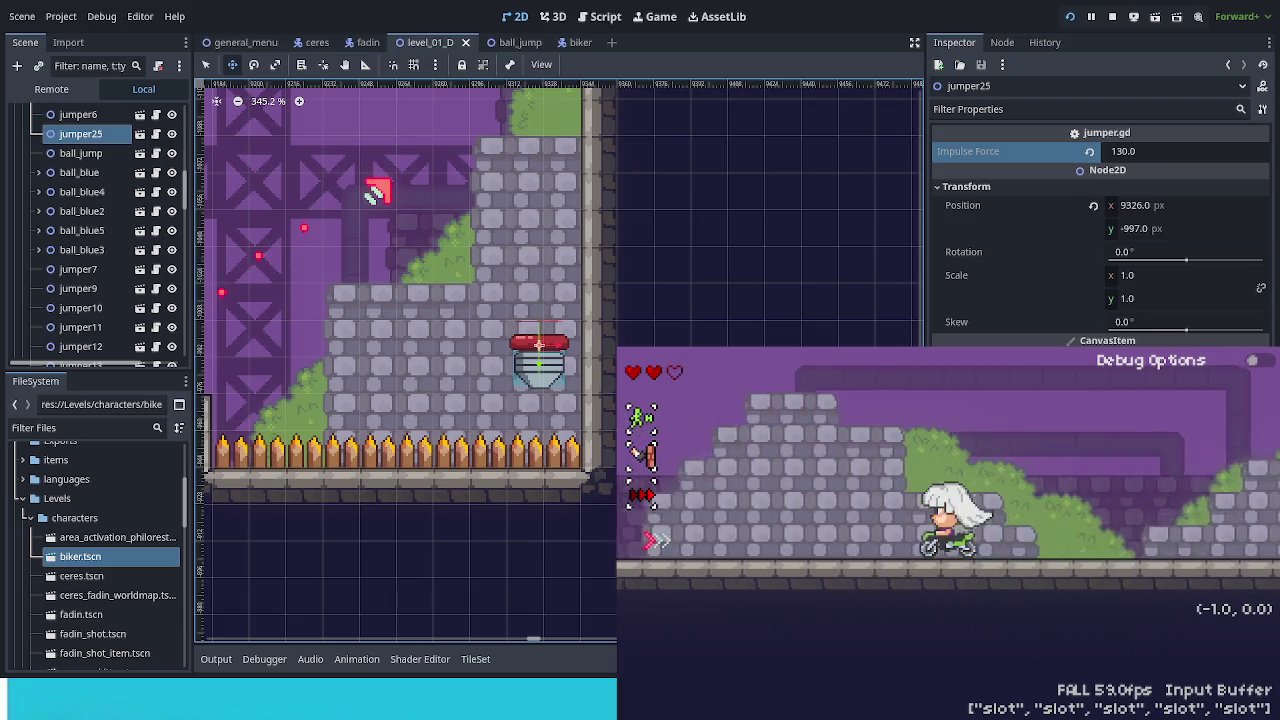
{"action": "key", "text": "Right"}
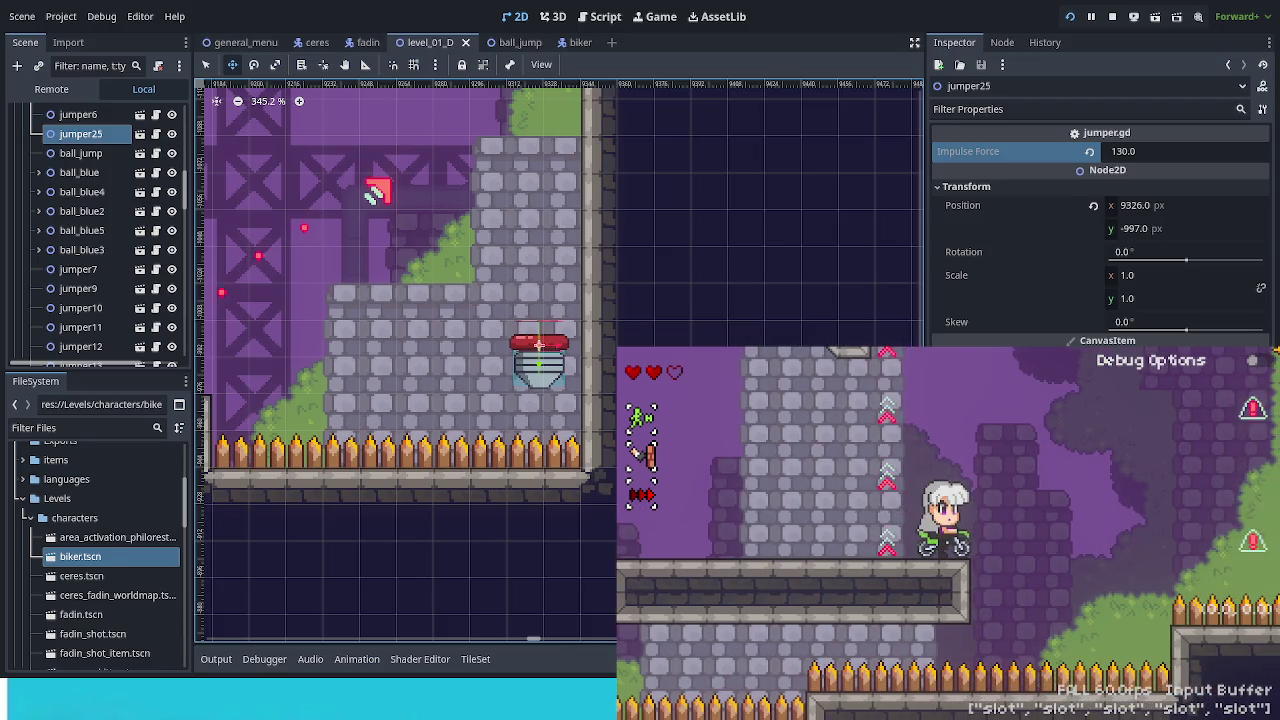
{"action": "scroll", "coordinate": [736, 218], "scroll_direction": "down", "scroll_amount": 15}
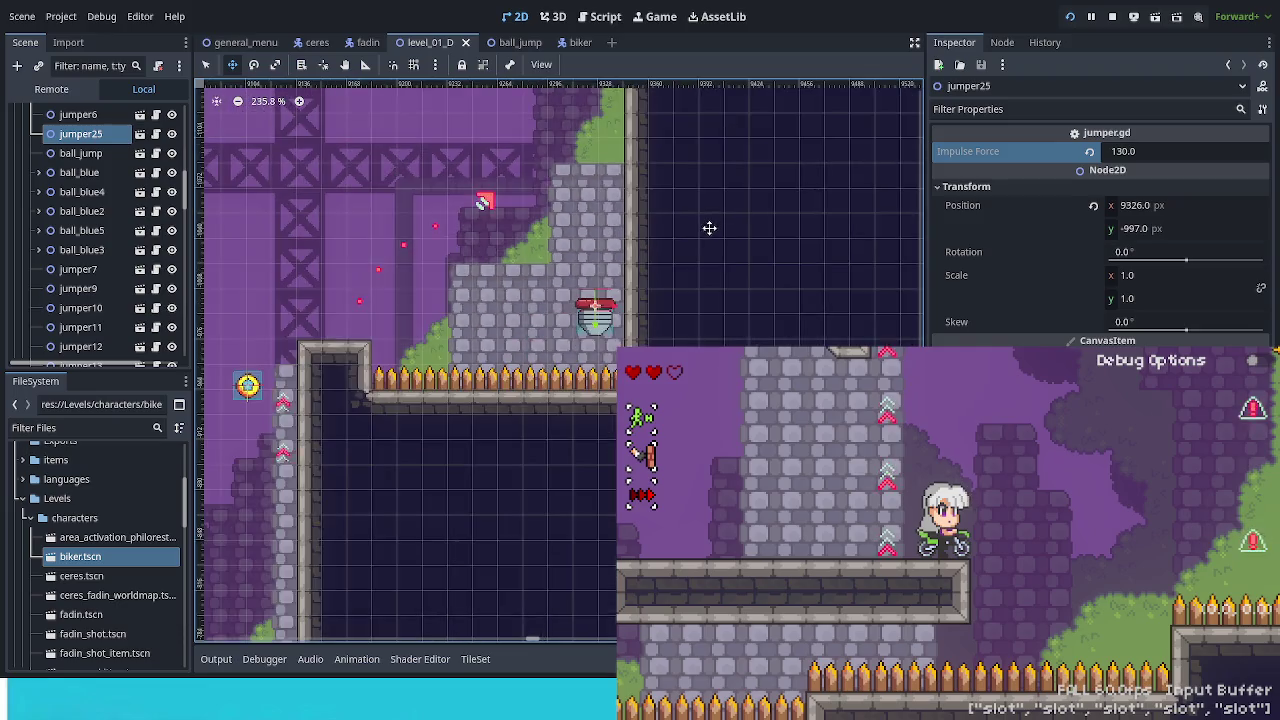
Duplicate jumper25 as jumper26 and move it to the ledge at (10919, -1122).
{"action": "left_click_drag", "start_coordinate": [709, 260], "coordinate": [510, 365]}
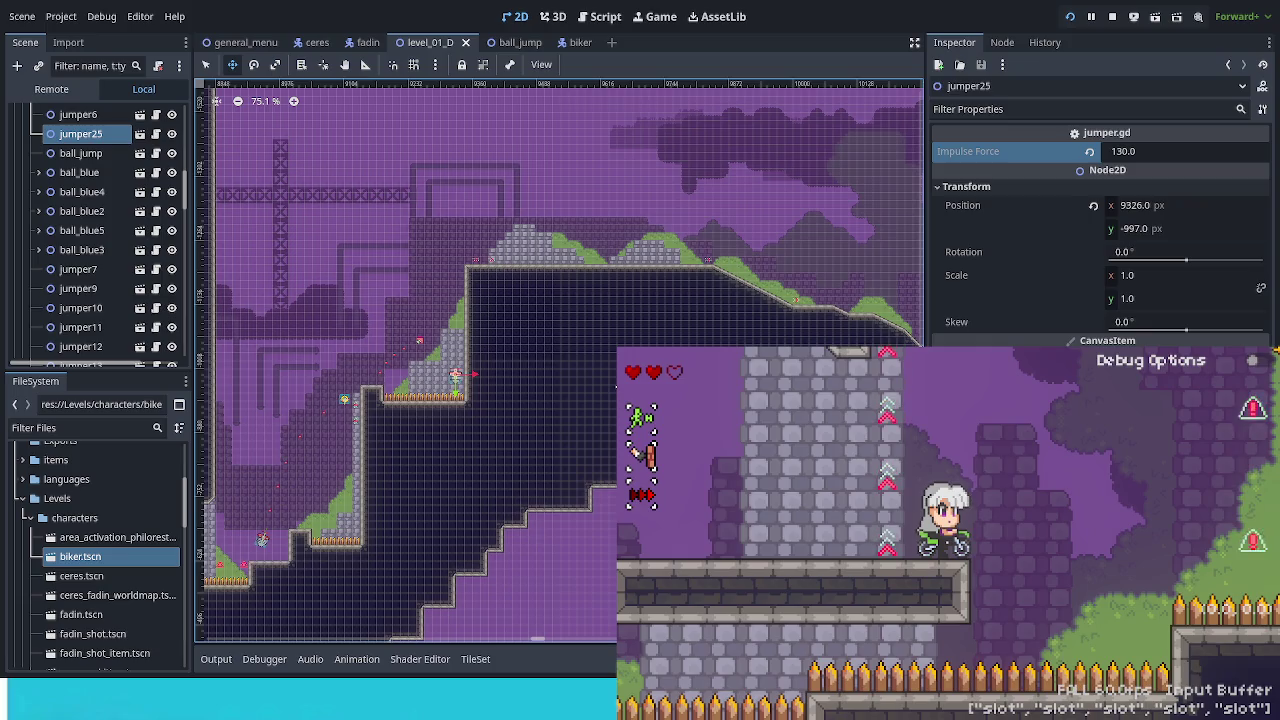
{"action": "key", "text": "ctrl+d"}
{"action": "mouse_move", "coordinate": [730, 332]}
{"action": "left_mouse_down"}
{"action": "mouse_move", "coordinate": [404, 380]}
{"action": "mouse_move", "coordinate": [629, 277]}
{"action": "mouse_move", "coordinate": [720, 297]}
{"action": "mouse_move", "coordinate": [409, 409]}
{"action": "left_mouse_up"}
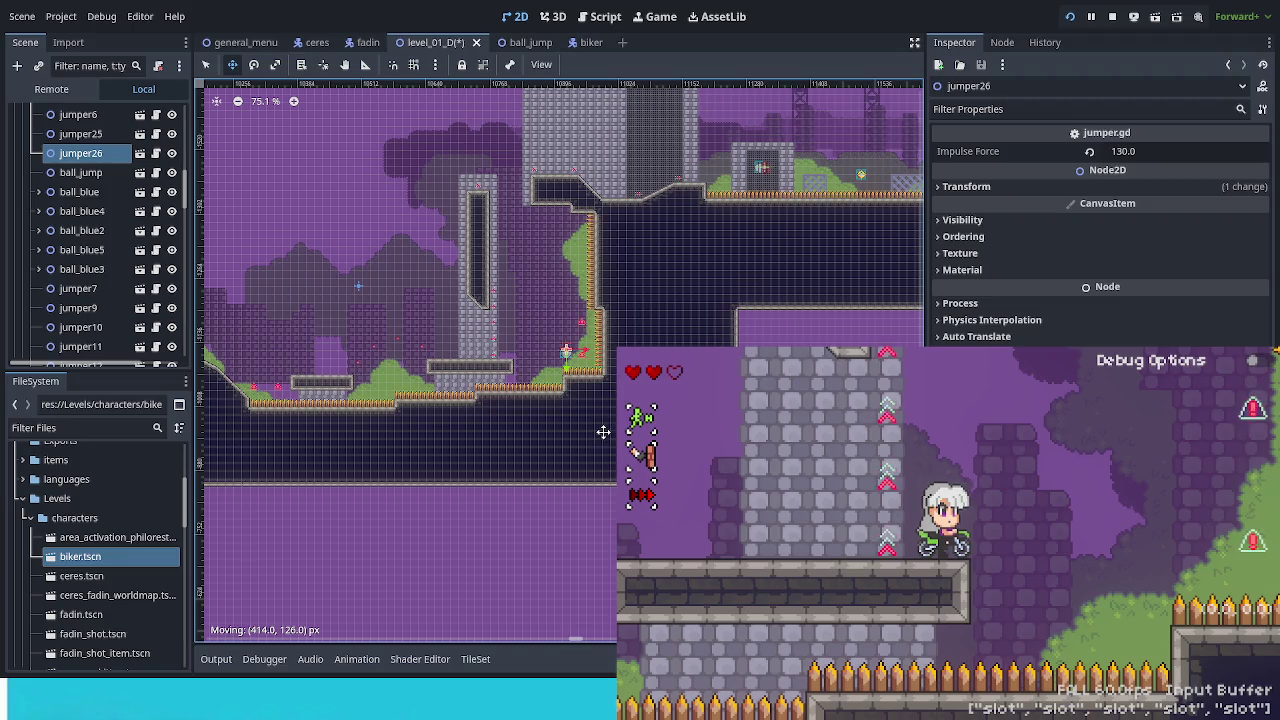
Tilt jumper26 to -18.7° rotation and save the level.
{"action": "left_click", "coordinate": [1000, 186]}
{"action": "left_click_drag", "start_coordinate": [1185, 261], "coordinate": [1181, 262]}
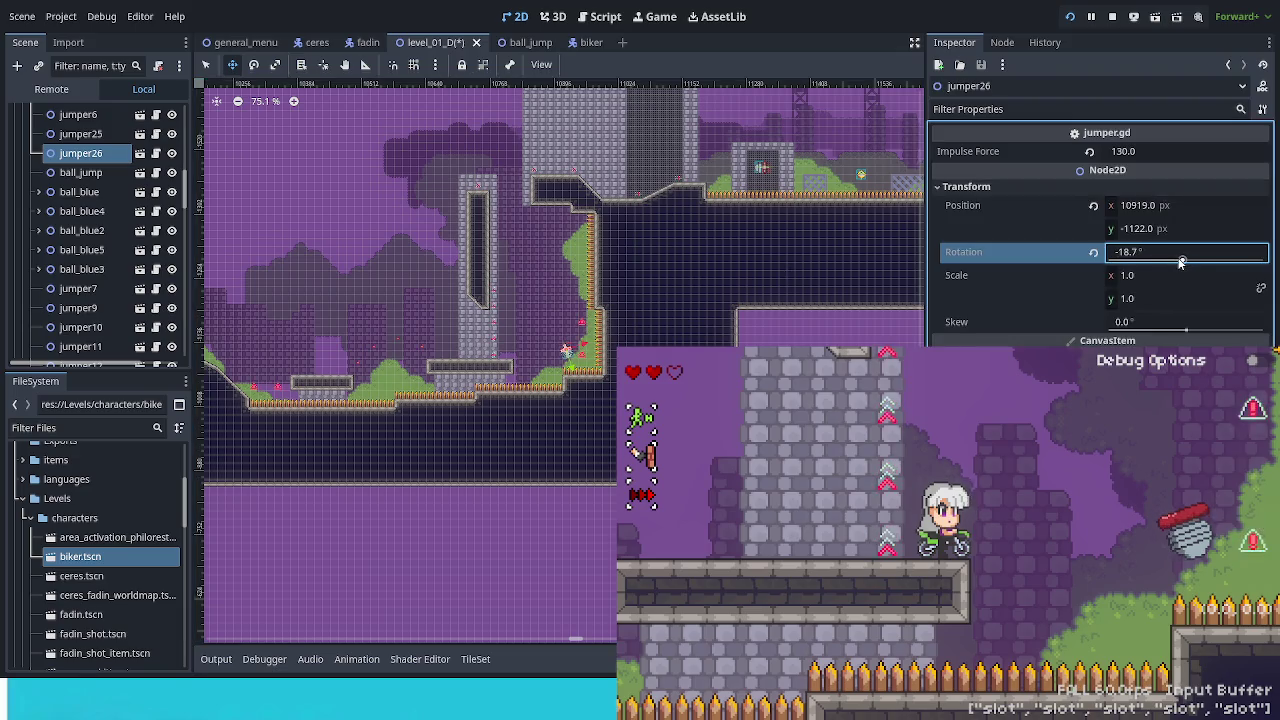
{"action": "scroll", "coordinate": [566, 297], "scroll_direction": "up", "scroll_amount": 1}
{"action": "scroll", "coordinate": [500, 137], "scroll_direction": "up", "scroll_amount": 1}
{"action": "scroll", "coordinate": [519, 282], "scroll_direction": "up", "scroll_amount": 2}
{"action": "key", "text": "ctrl+s"}
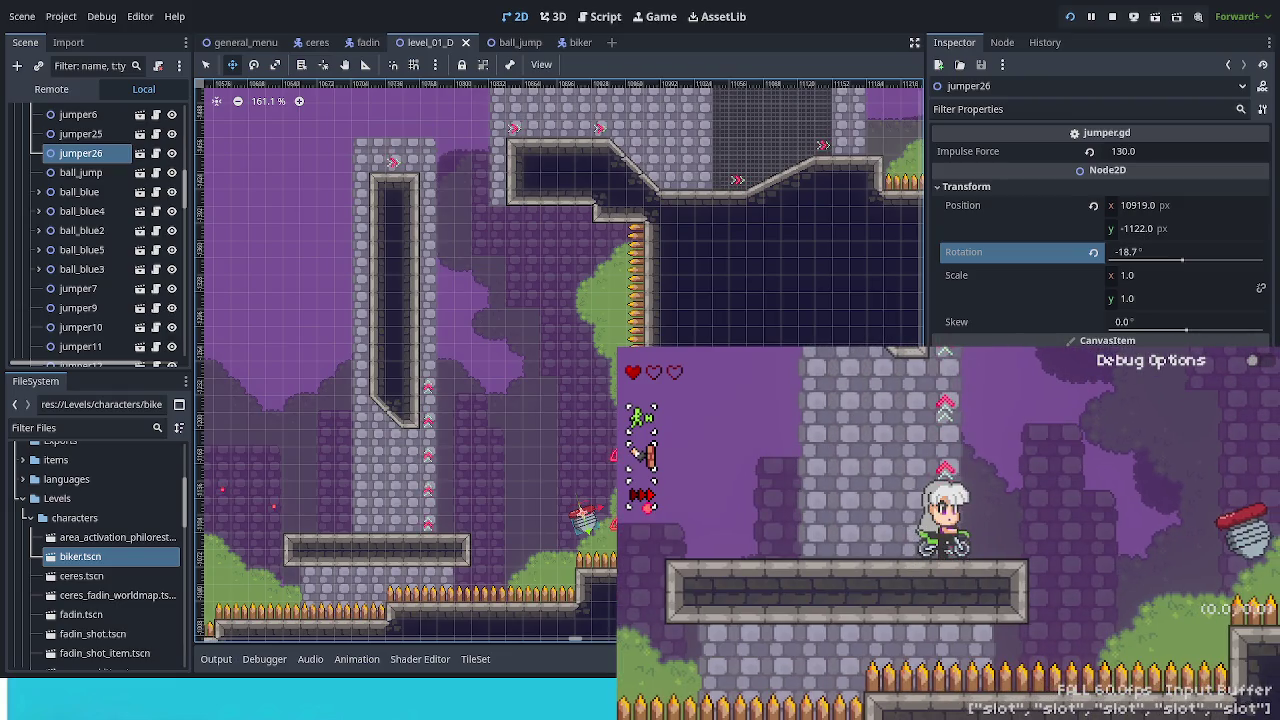
Raise jumper26's impulse force to 140, then pick the Bike in debug options and ride into it.
{"action": "left_click", "coordinate": [1160, 151]}
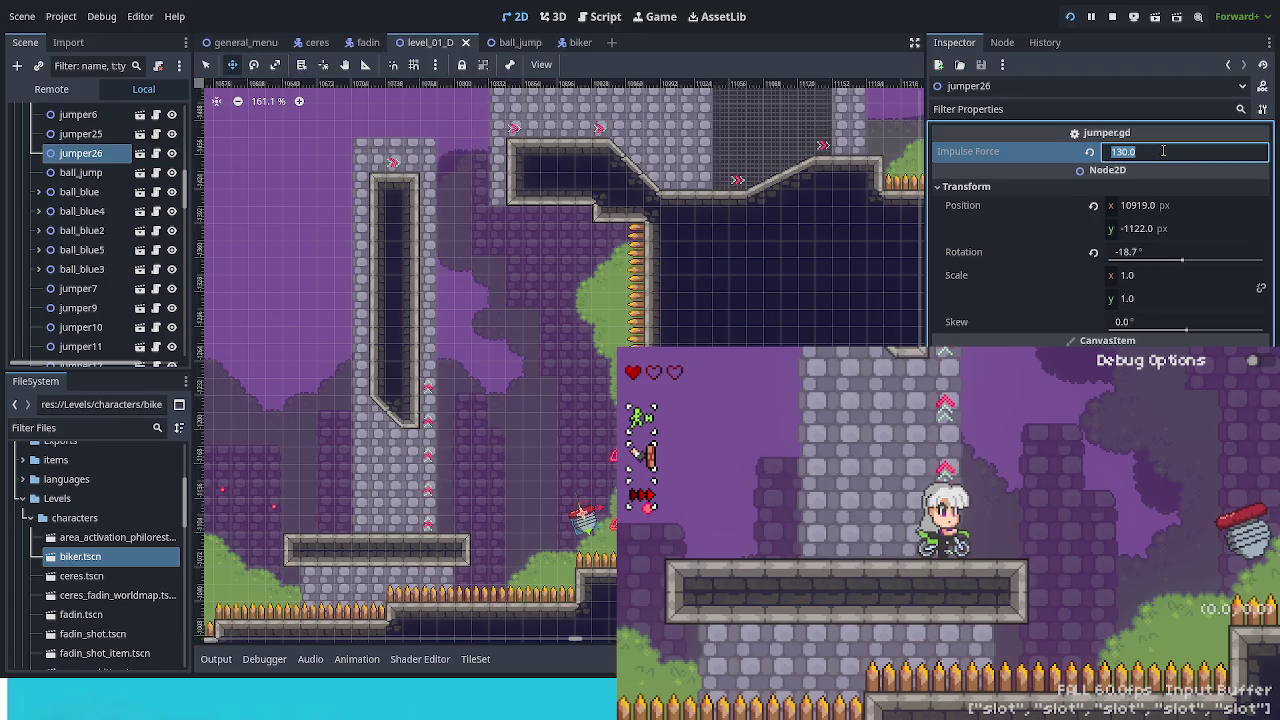
{"action": "type", "text": "140"}
{"action": "key", "text": "Return"}
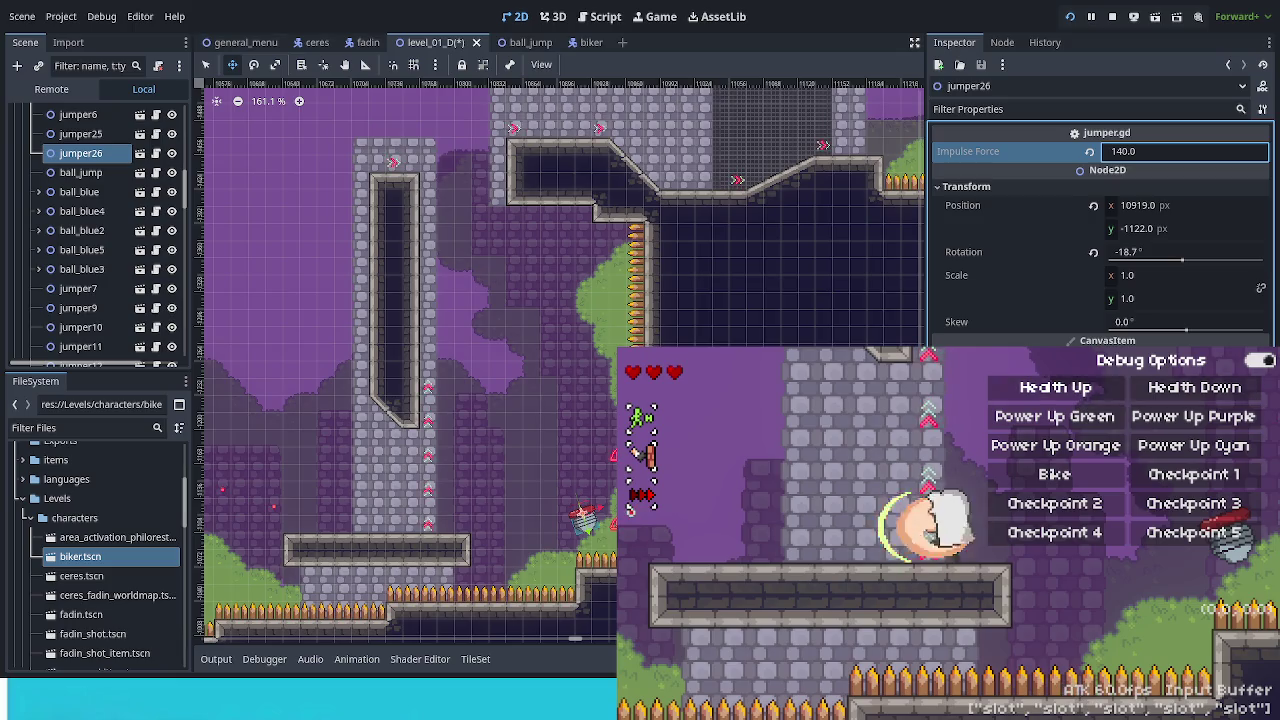
{"action": "key", "text": "F1"}
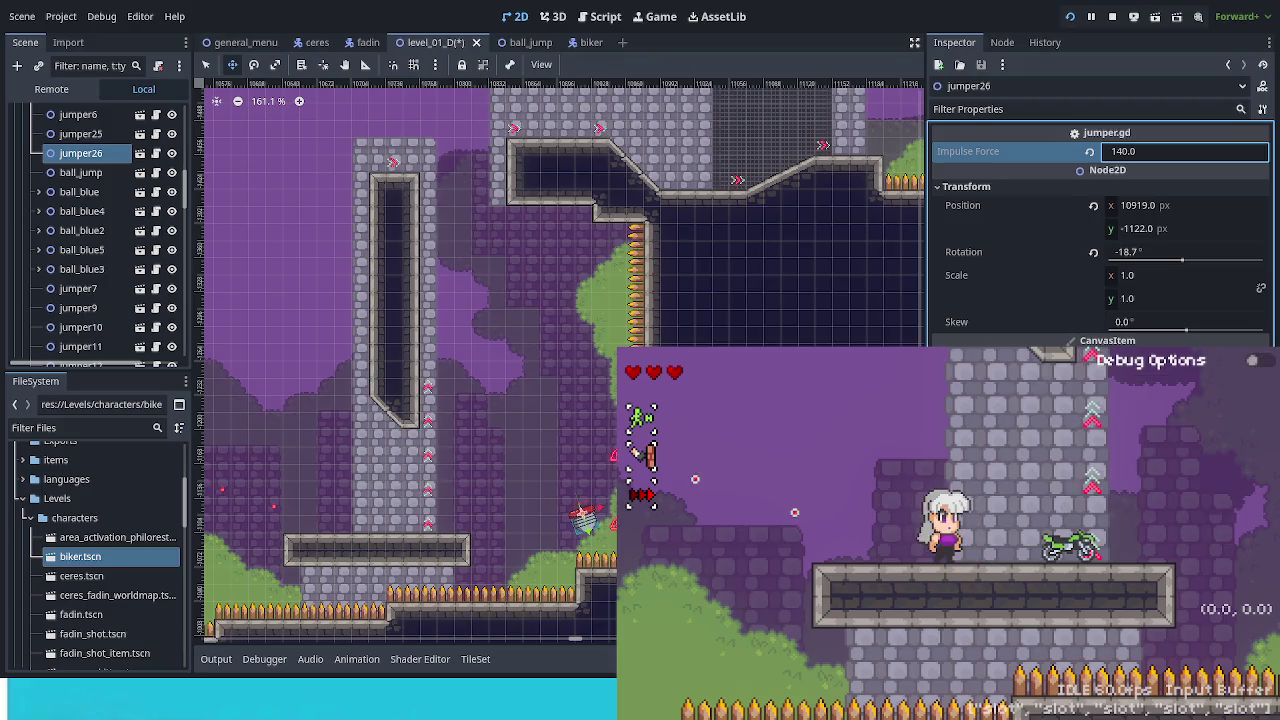
{"action": "key", "text": "Right"}
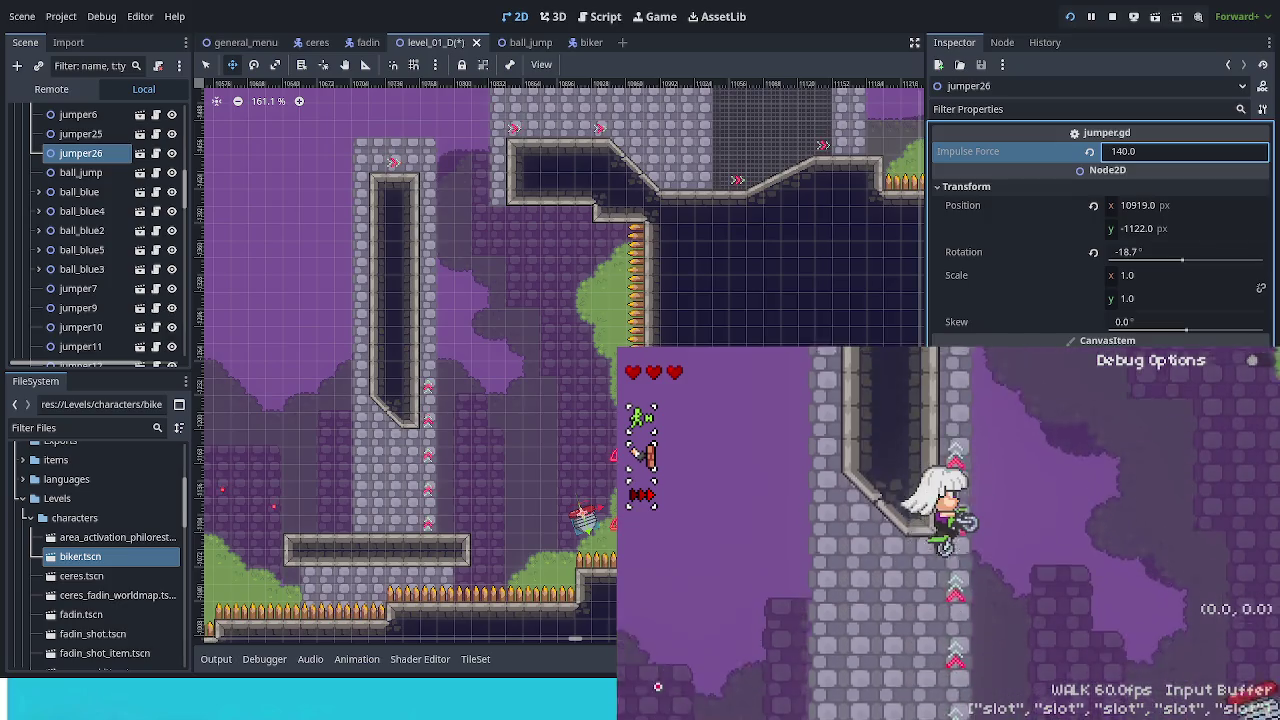
{"action": "key", "text": "Left"}
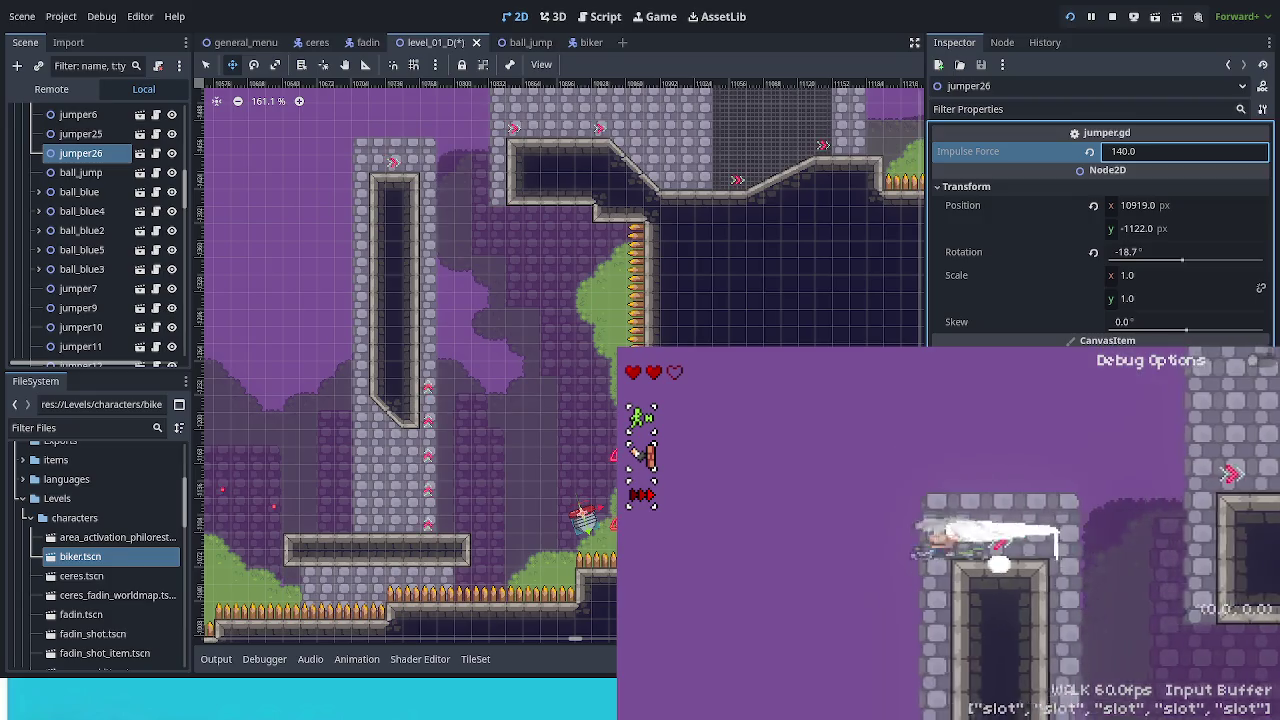
{"action": "key", "text": "Left"}
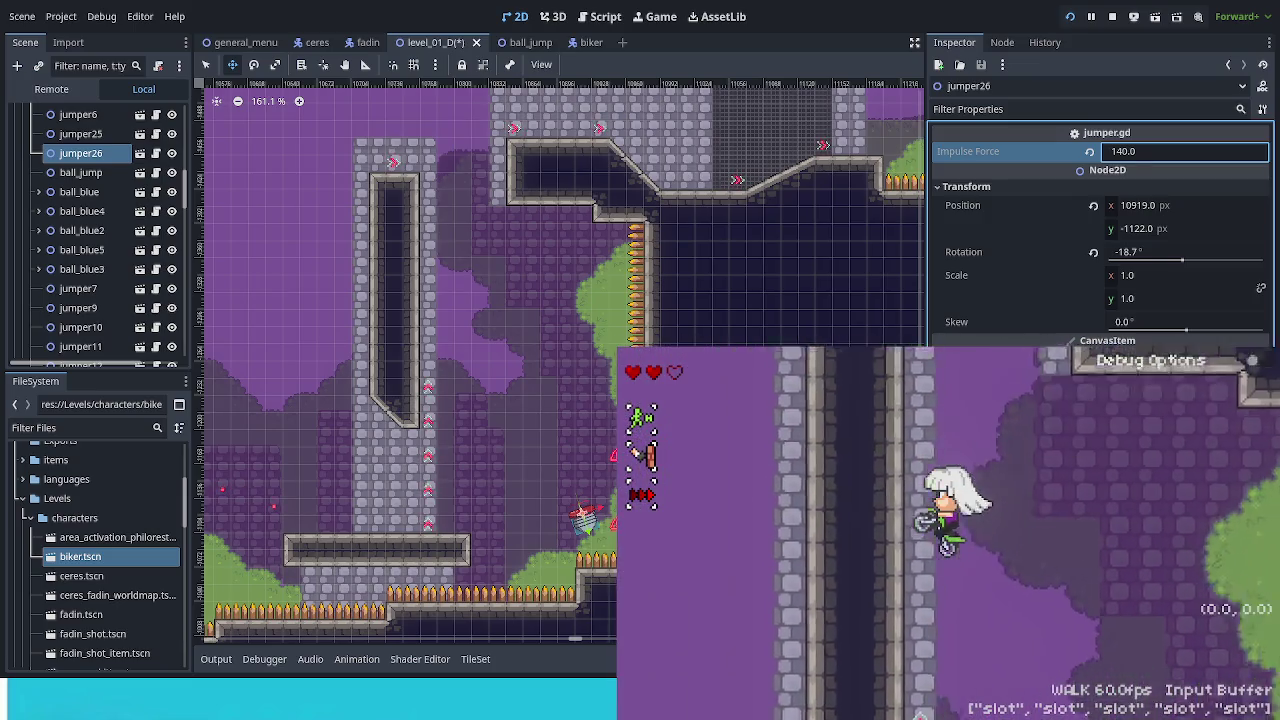
{"action": "left_click", "coordinate": [803, 165]}
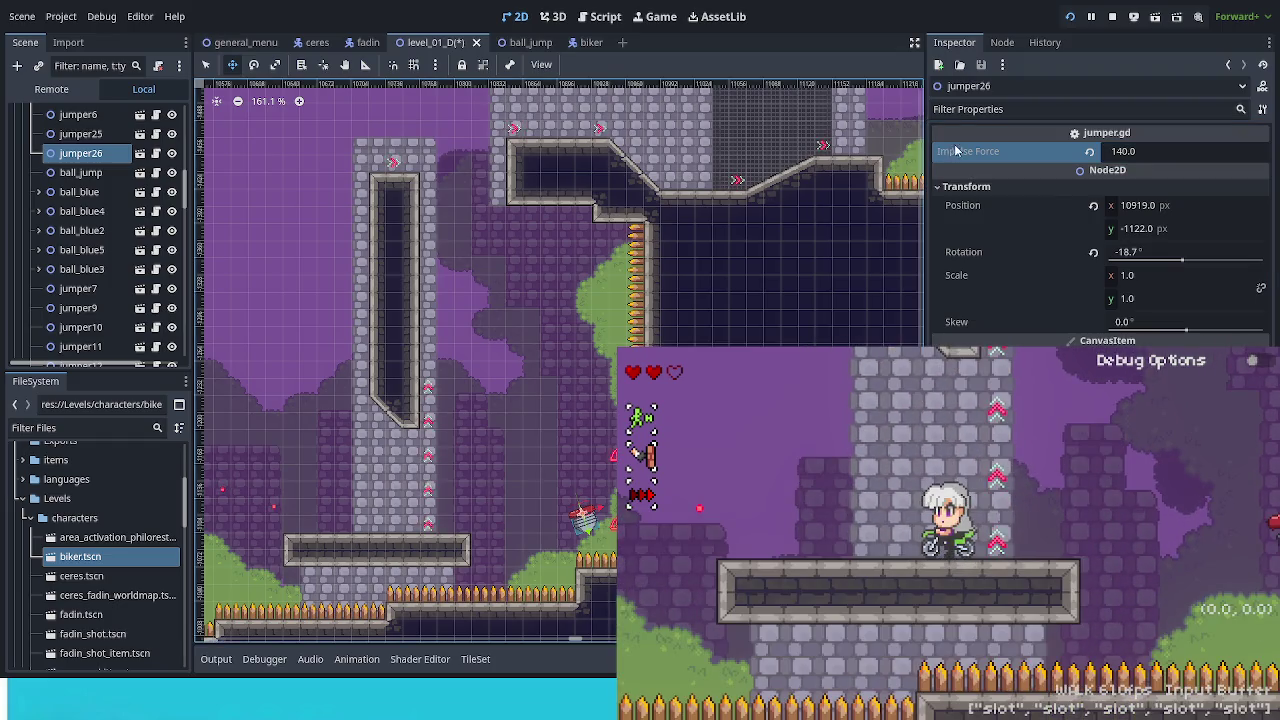
Set jumper26's impulse force to 145, save, and relaunch the biker off it.
{"action": "left_click", "coordinate": [1159, 152]}
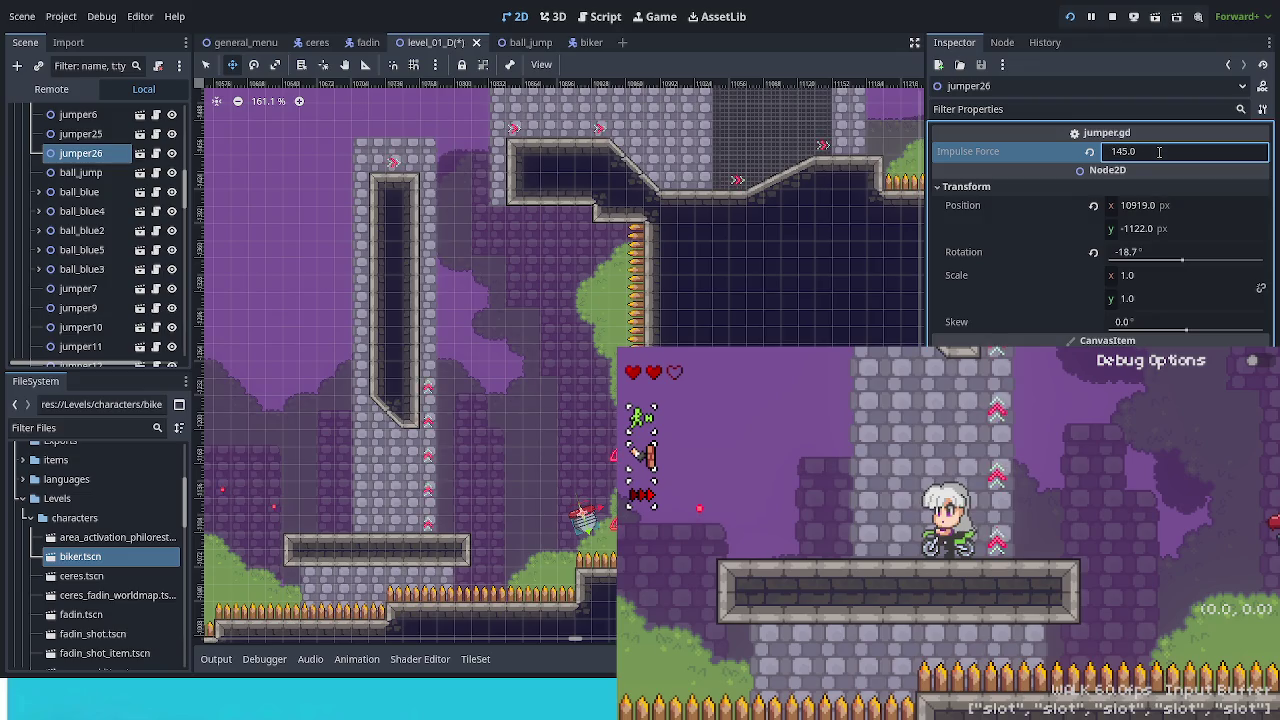
{"action": "key", "text": "ctrl+s"}
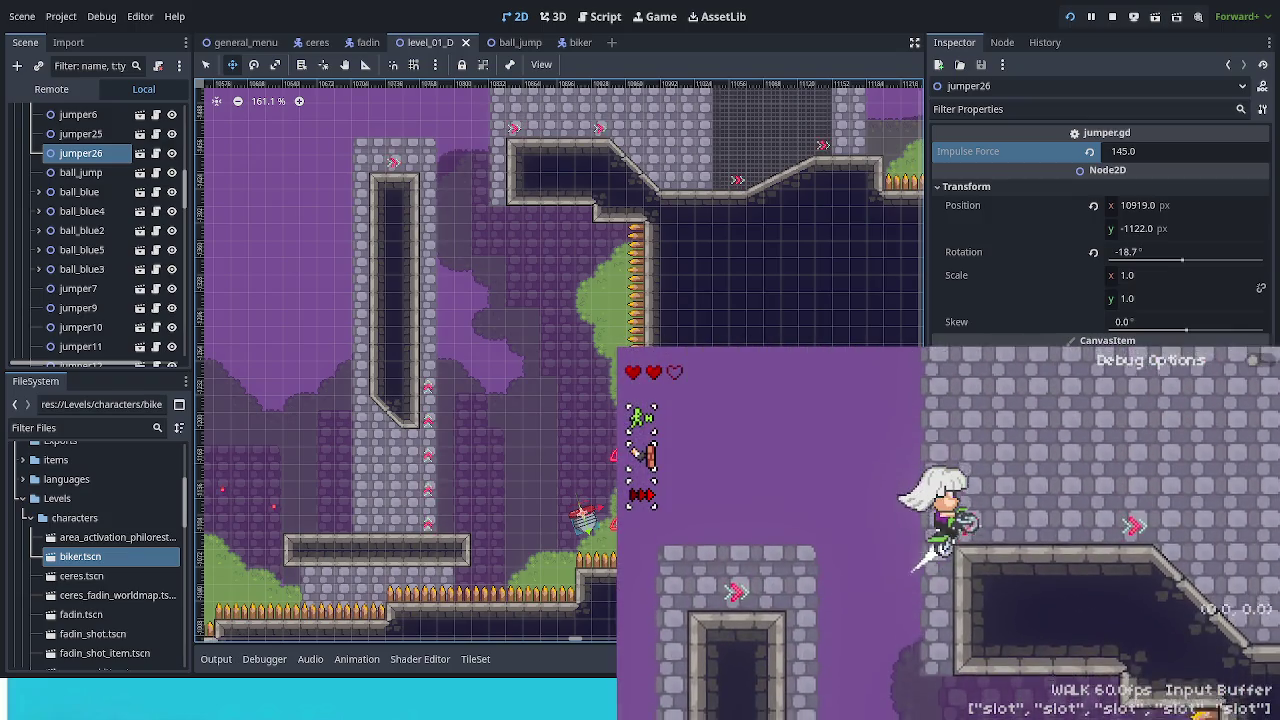
{"action": "key", "text": "space"}
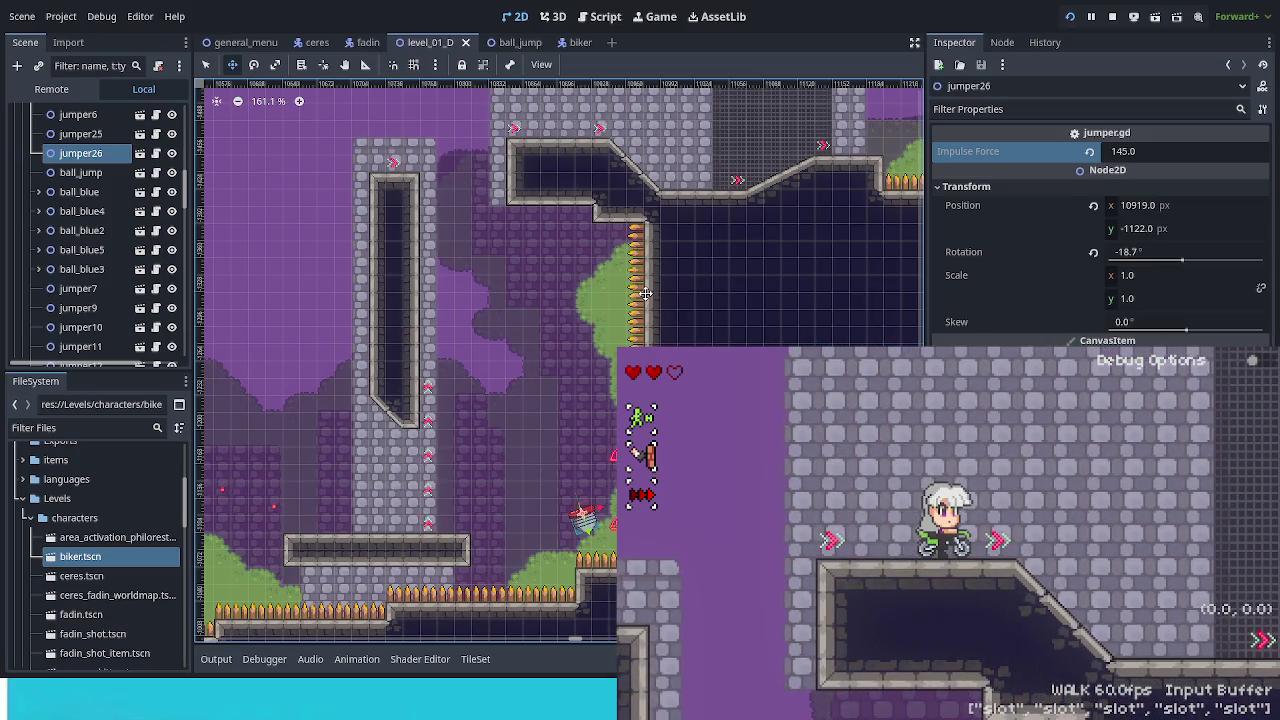
{"action": "key", "text": "Left"}
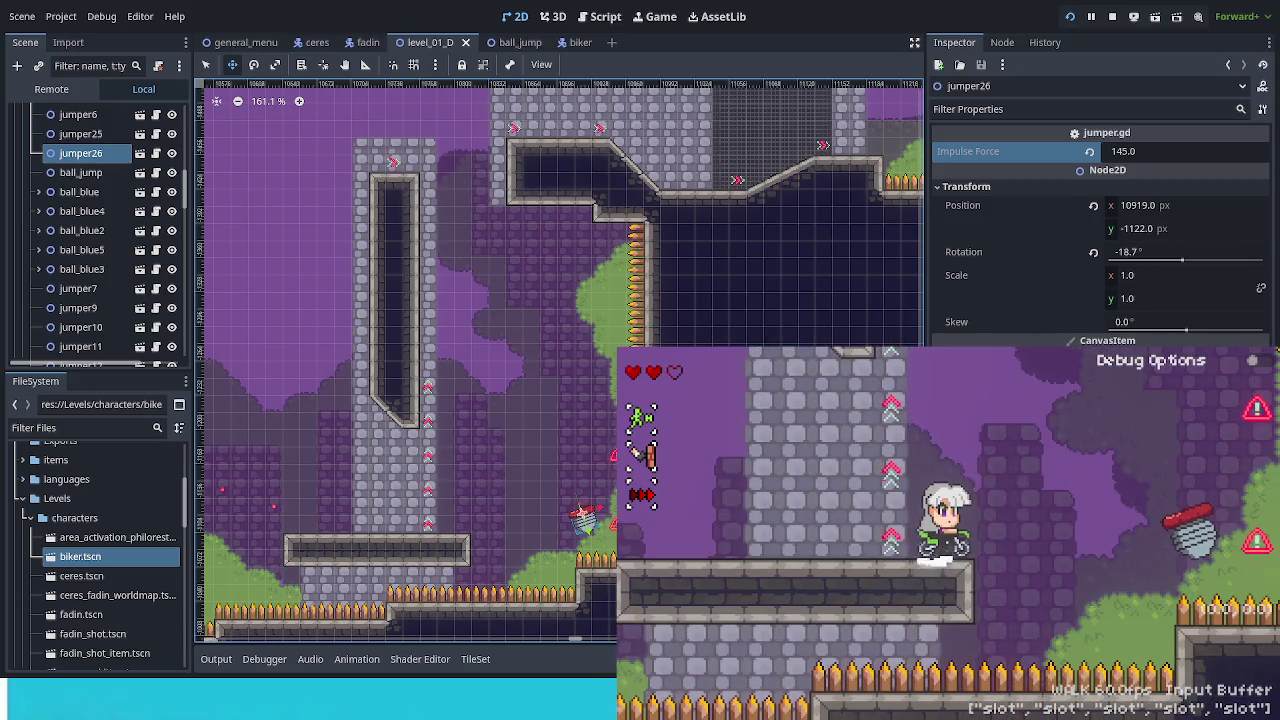
{"action": "key", "text": "space"}
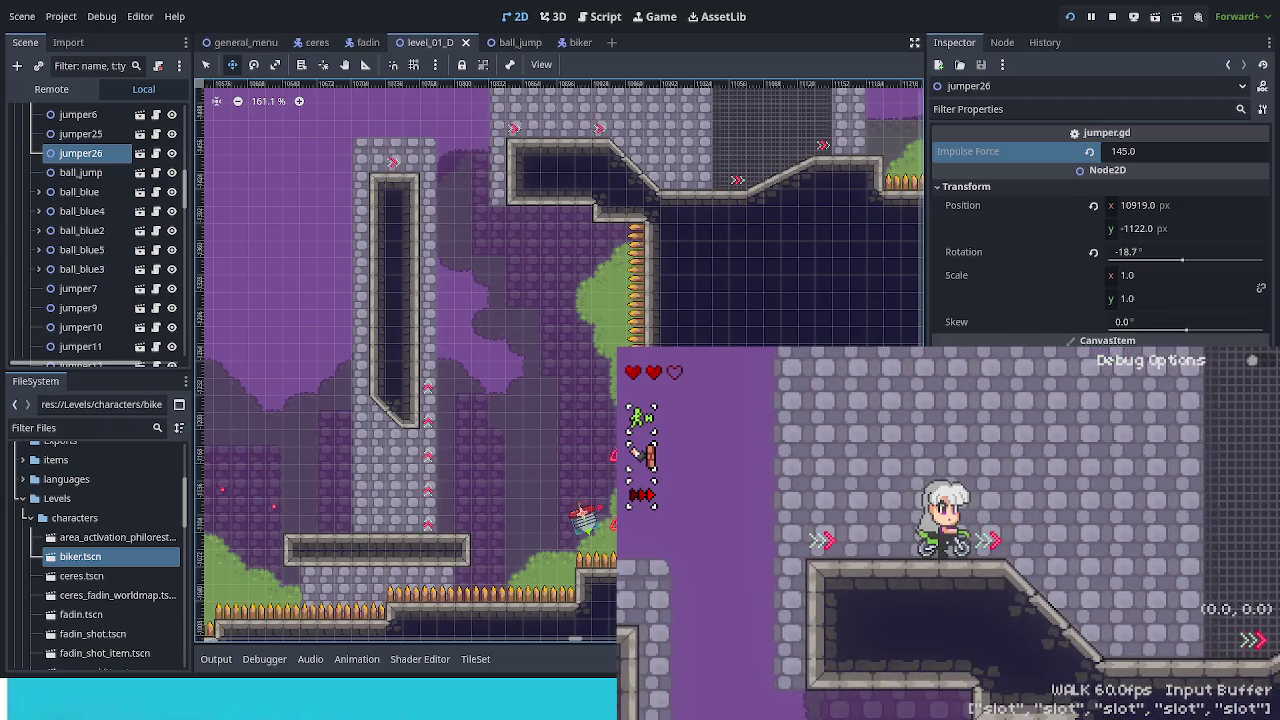
Set jumper26's impulse force to 150 and ride the biker over it along the spiked floor.
{"action": "left_click", "coordinate": [1152, 152]}
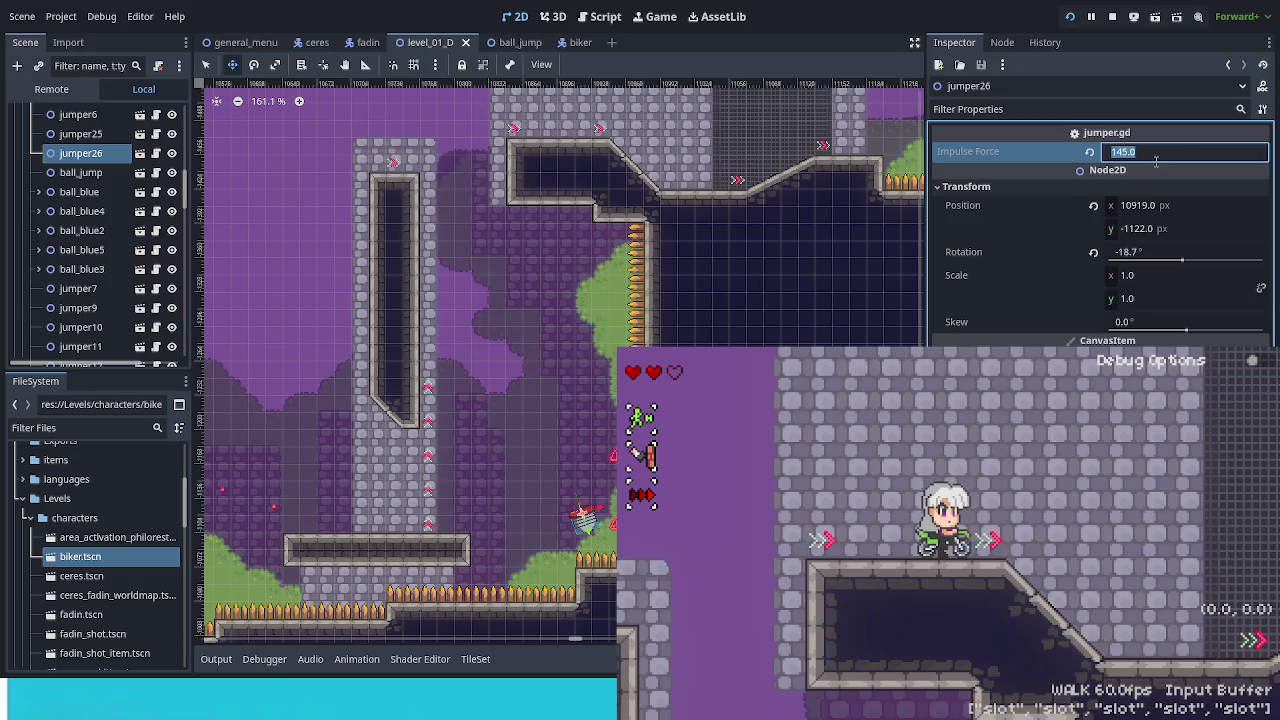
{"action": "type", "text": "1"}
{"action": "key", "text": "Return"}
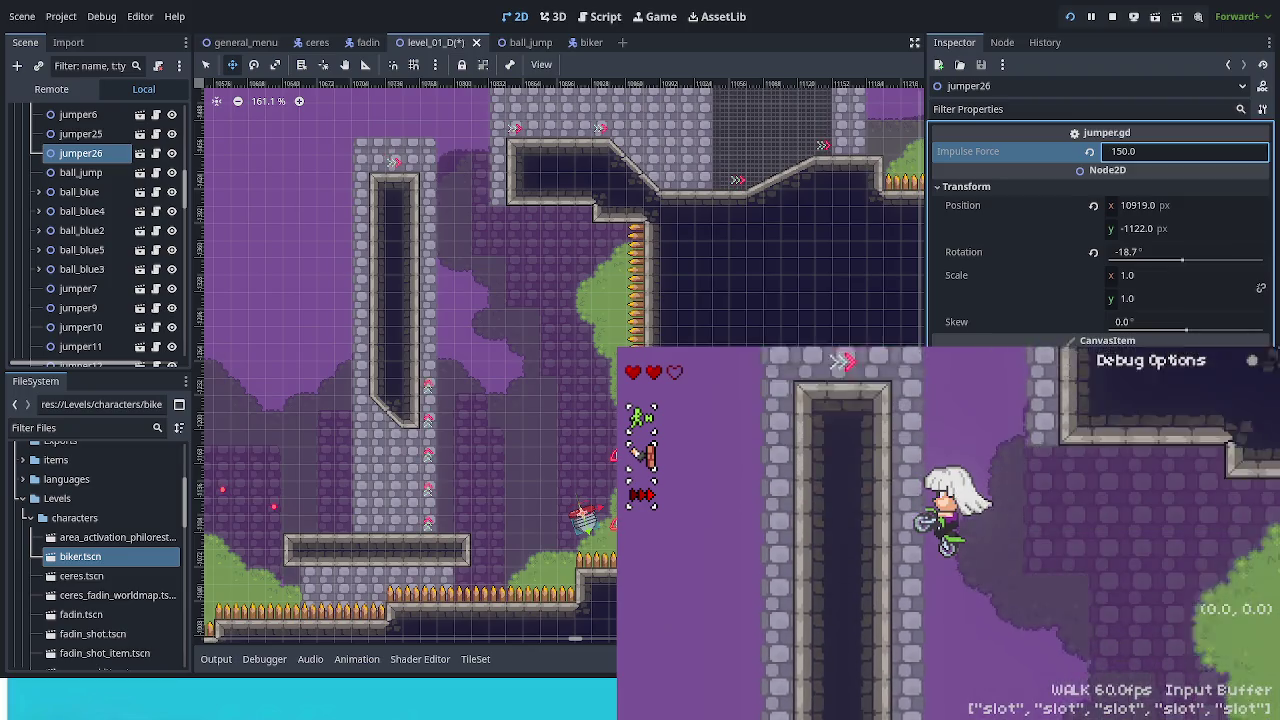
{"action": "key", "text": "Right"}
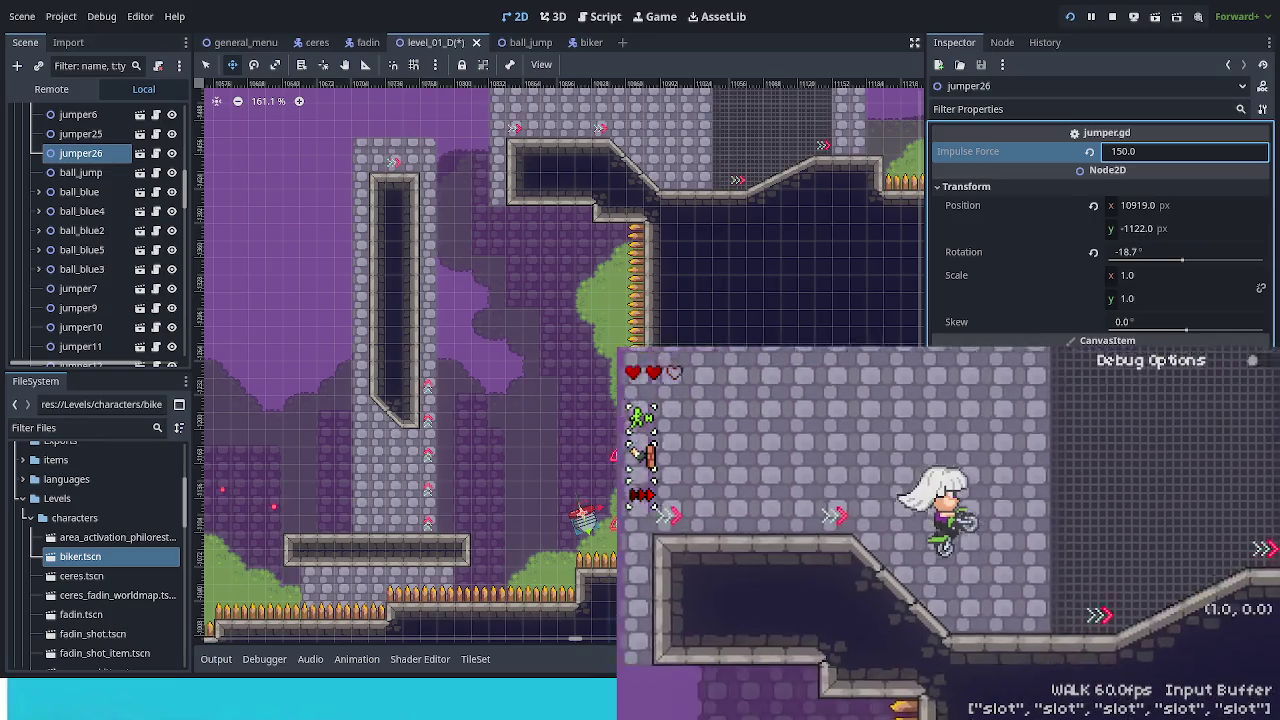
{"action": "key", "text": "Left"}
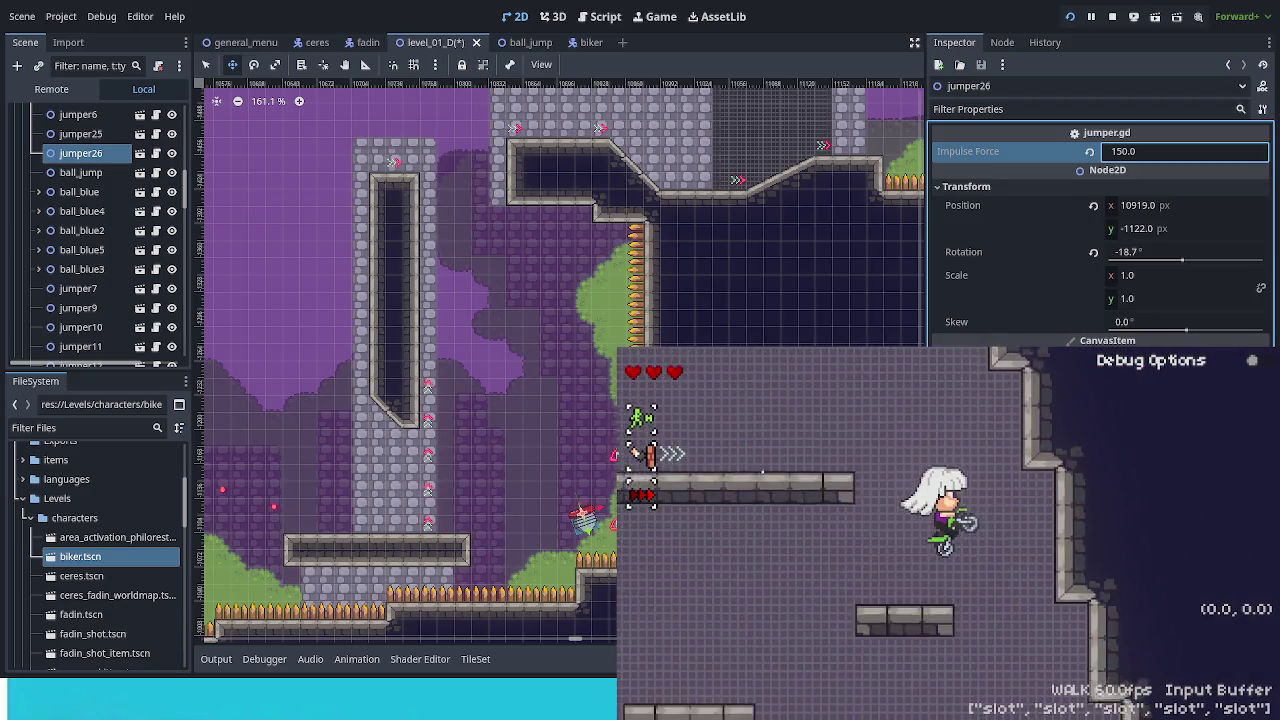
{"action": "key", "text": "Left"}
{"action": "key", "text": "Right"}
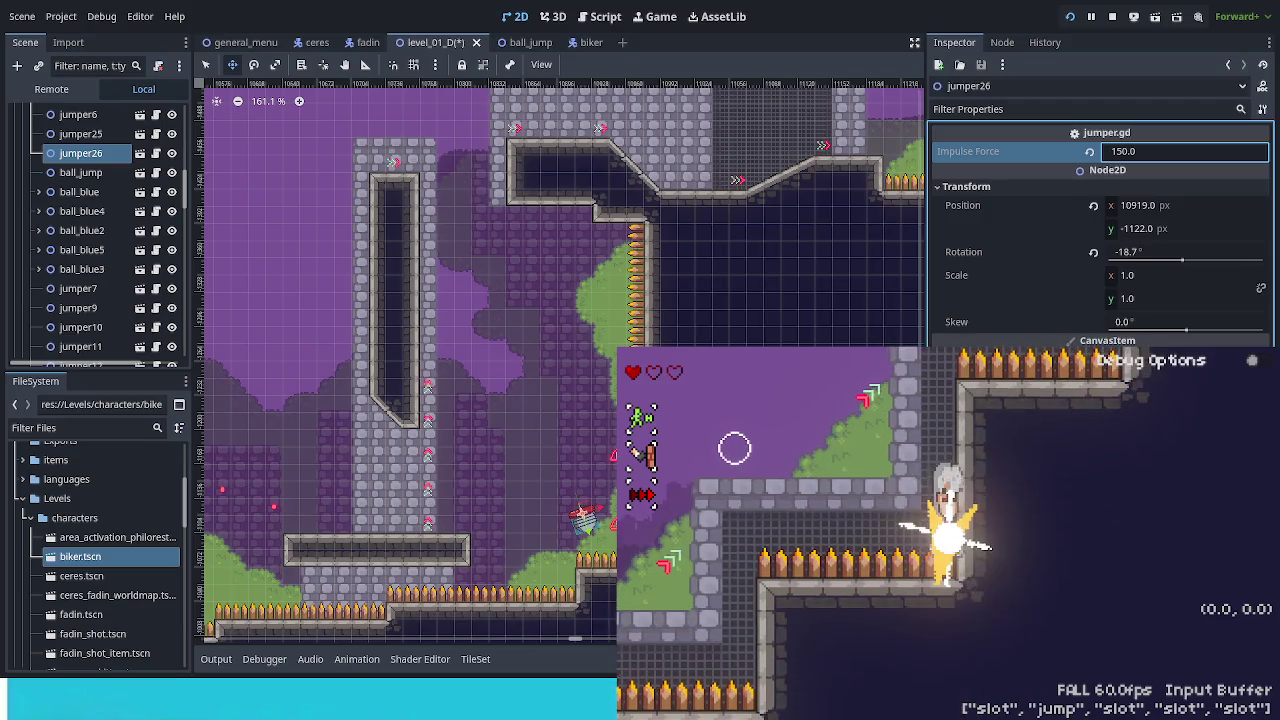
{"action": "key", "text": "Left"}
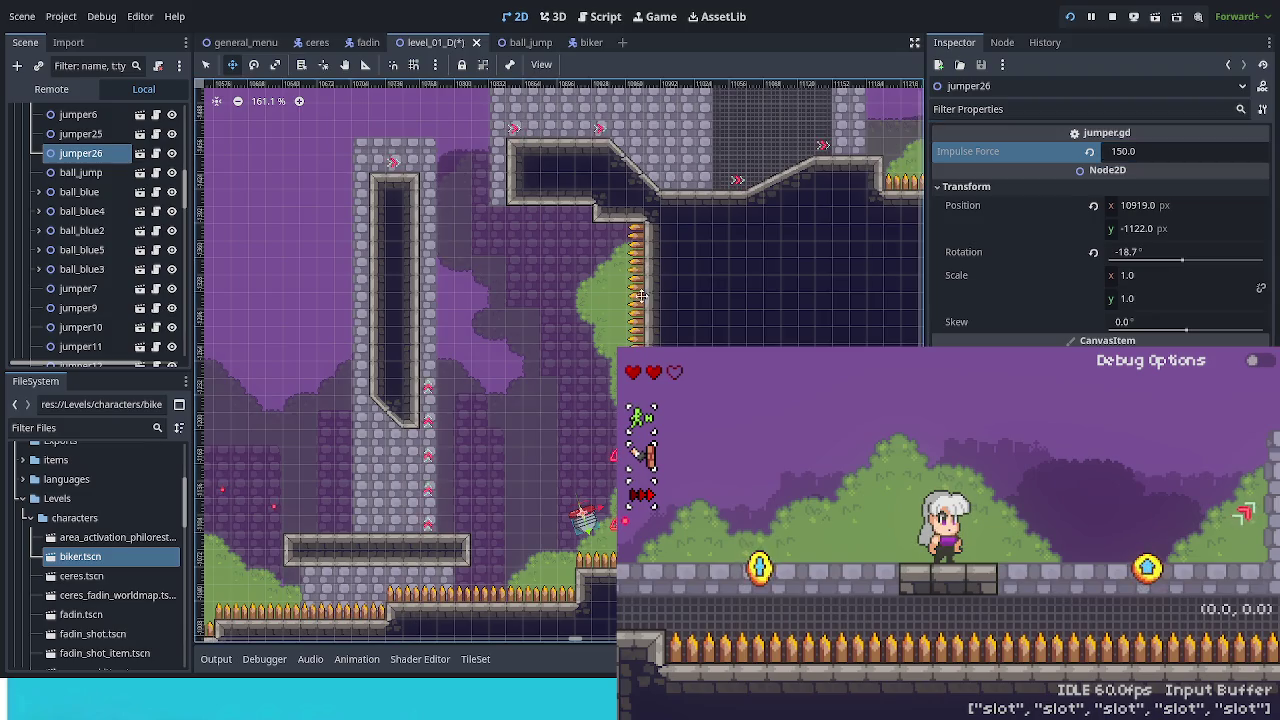
{"action": "scroll", "coordinate": [557, 371], "scroll_direction": "down", "scroll_amount": 10}
{"action": "scroll", "coordinate": [240, 563], "scroll_direction": "right", "scroll_amount": 5}
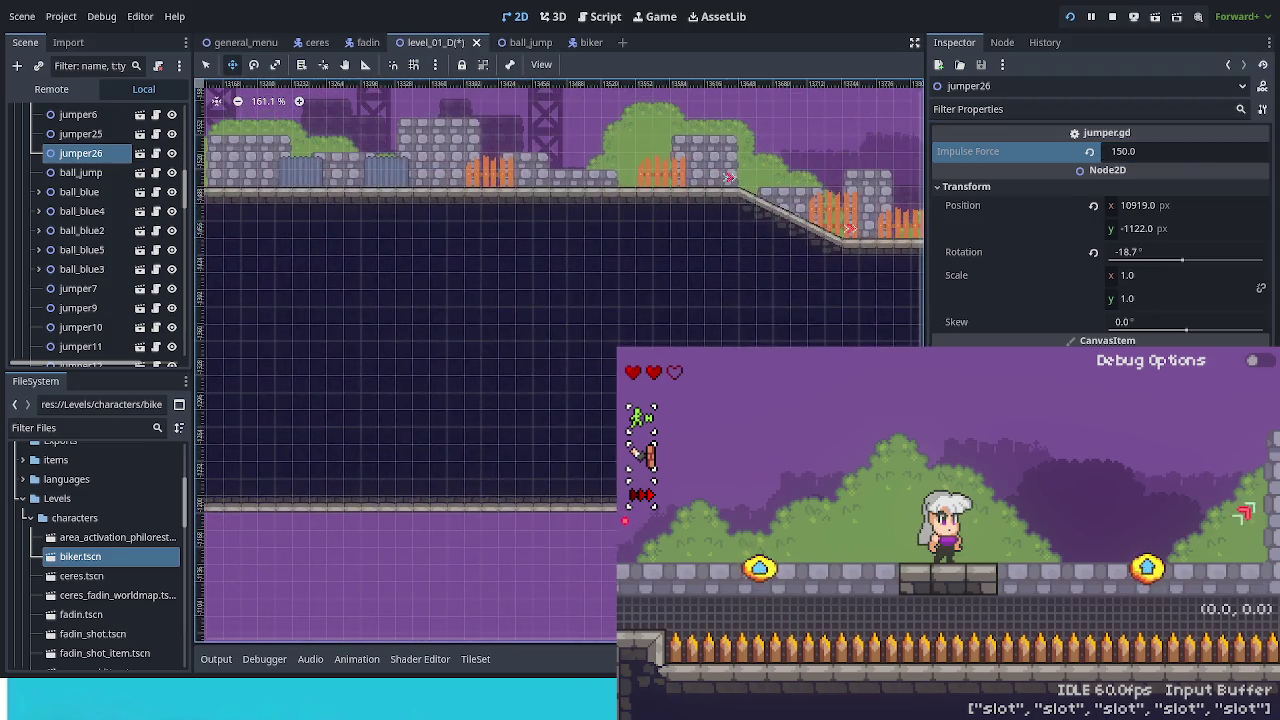
{"action": "scroll", "coordinate": [619, 329], "scroll_direction": "right", "scroll_amount": 5}
{"action": "scroll", "coordinate": [331, 263], "scroll_direction": "down", "scroll_amount": 15}
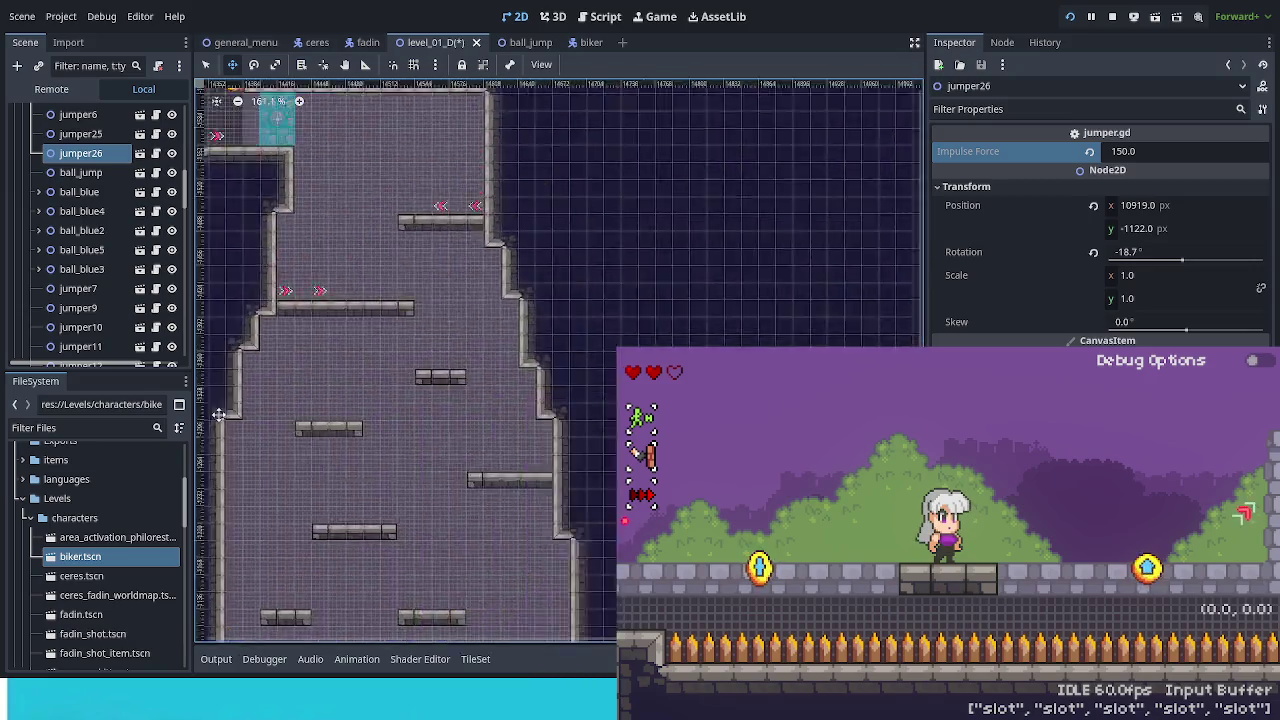
{"action": "scroll", "coordinate": [580, 523], "scroll_direction": "right", "scroll_amount": 3}
{"action": "scroll", "coordinate": [580, 523], "scroll_direction": "up", "scroll_amount": 15}
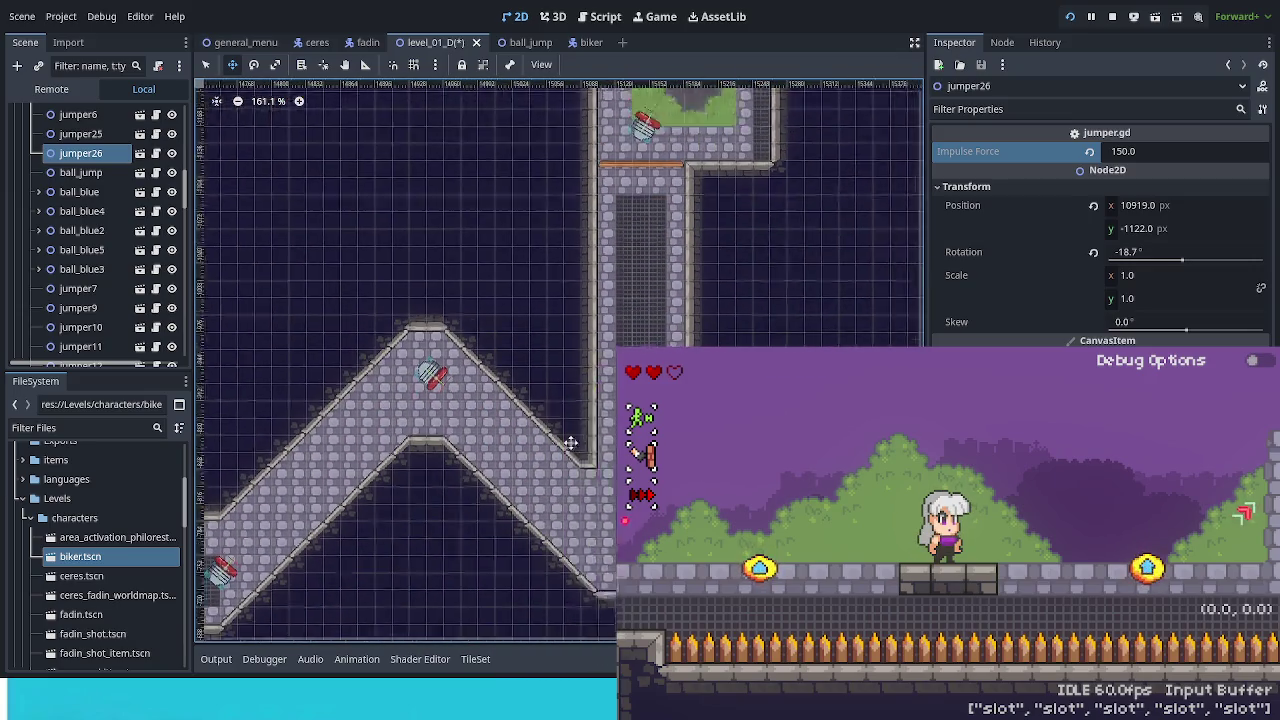
{"action": "scroll", "coordinate": [400, 400], "scroll_direction": "up", "scroll_amount": 1}
{"action": "scroll", "coordinate": [400, 400], "scroll_direction": "right", "scroll_amount": 1}
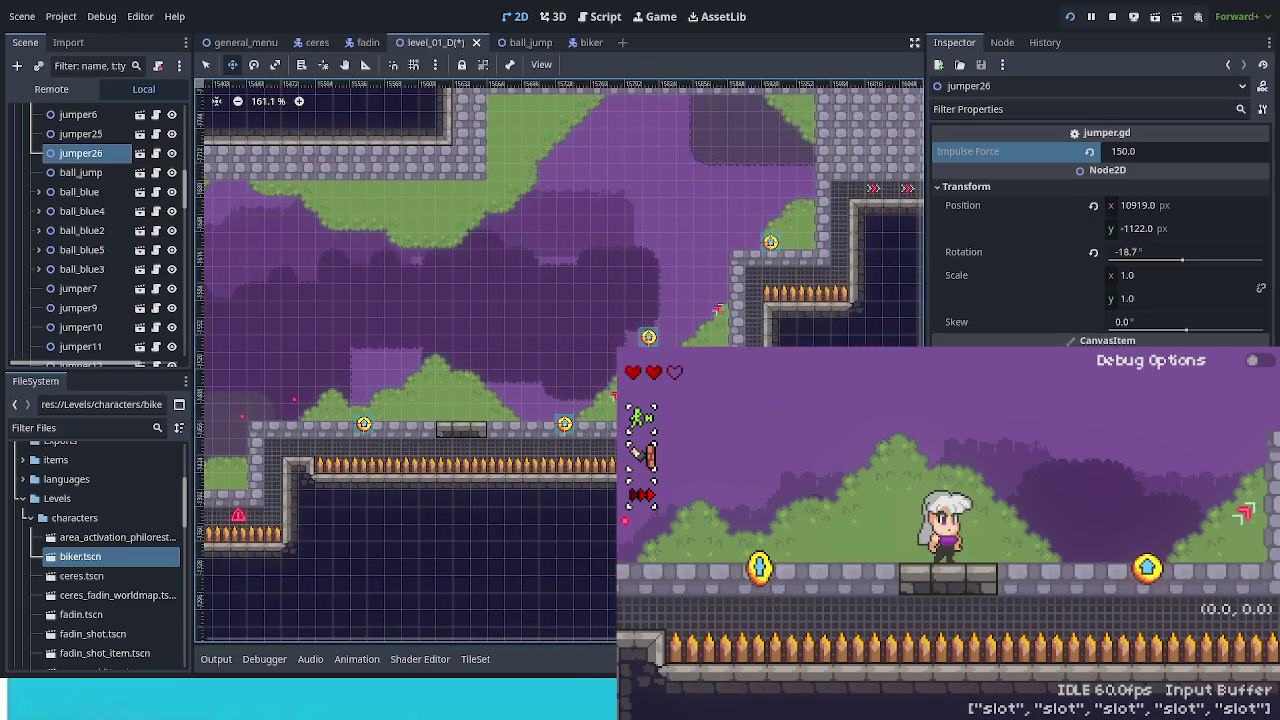
{"action": "scroll", "coordinate": [562, 384], "scroll_direction": "up", "scroll_amount": 1}
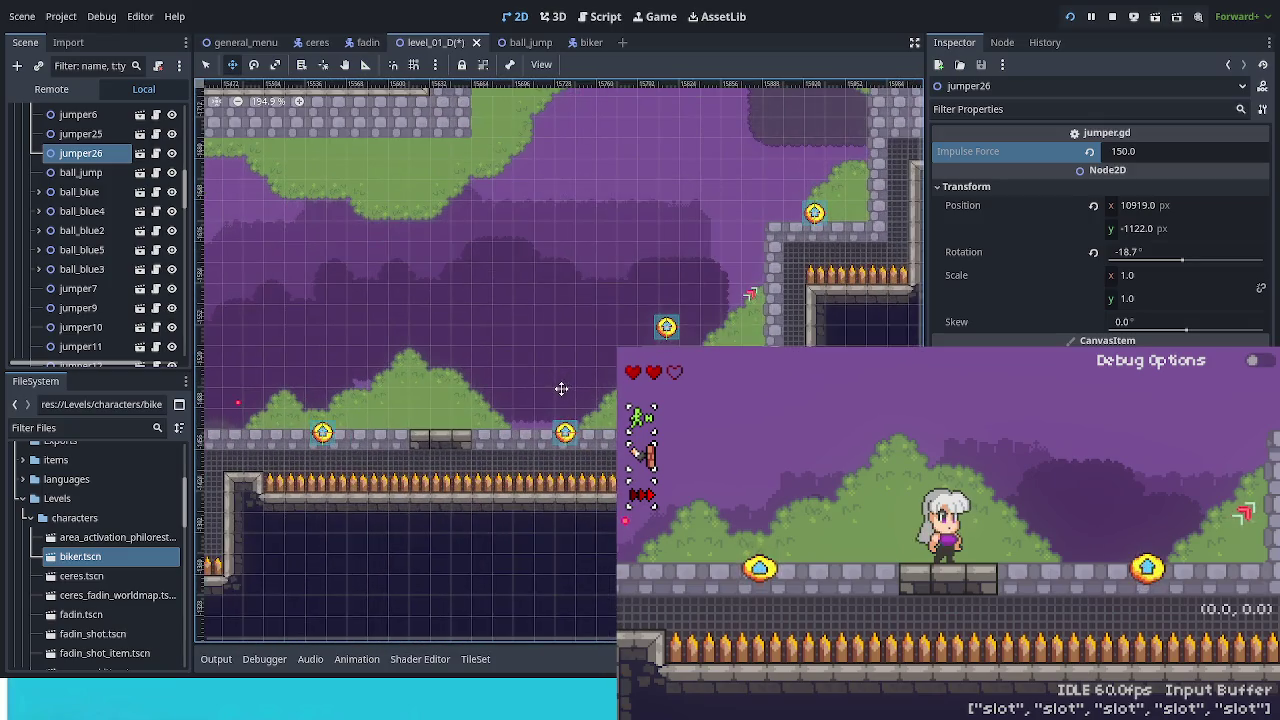
{"action": "scroll", "coordinate": [560, 386], "scroll_direction": "up", "scroll_amount": 1}
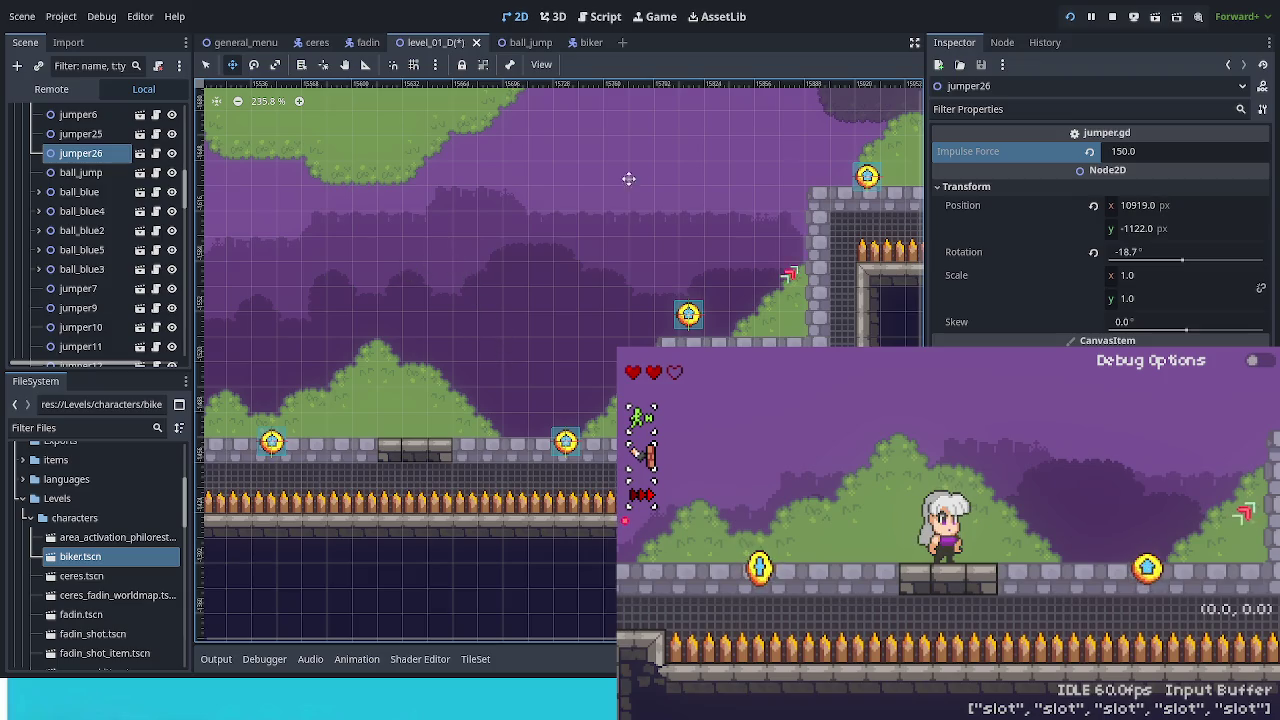
{"action": "scroll", "coordinate": [360, 334], "scroll_direction": "left", "scroll_amount": 3}
{"action": "scroll", "coordinate": [360, 334], "scroll_direction": "down", "scroll_amount": 5}
{"action": "scroll", "coordinate": [553, 121], "scroll_direction": "down", "scroll_amount": 10}
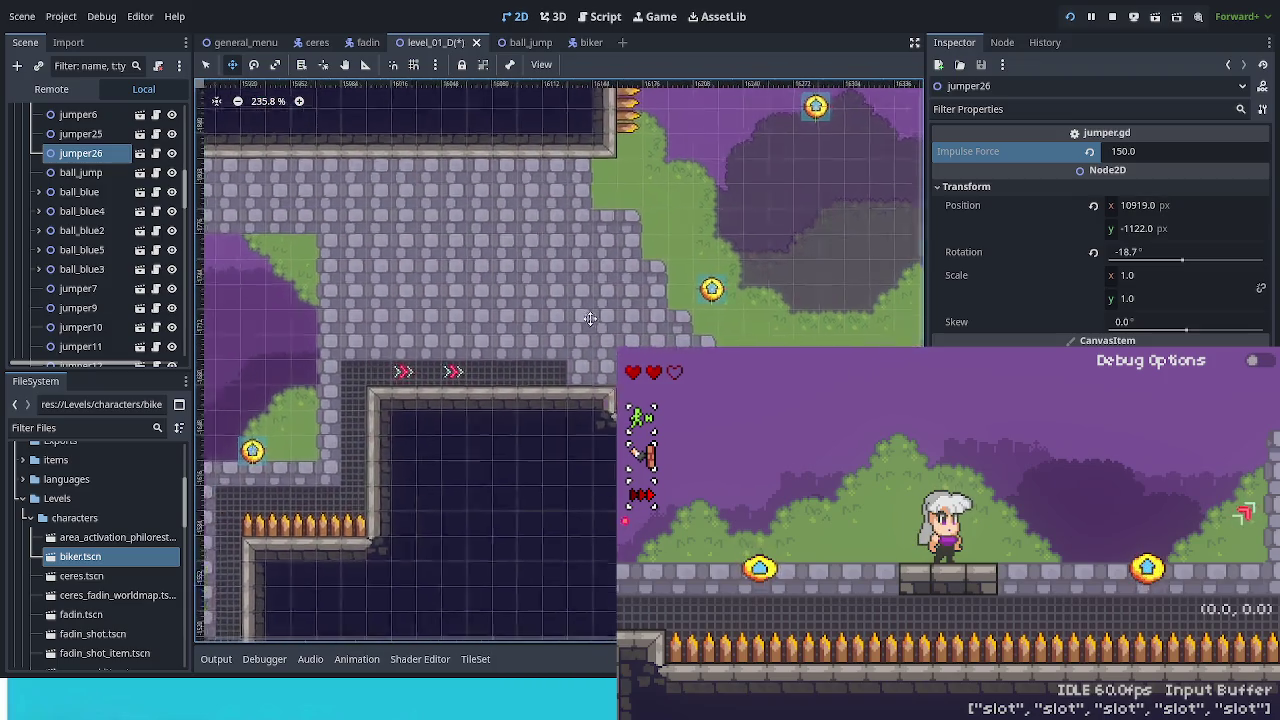
{"action": "scroll", "coordinate": [551, 122], "scroll_direction": "down", "scroll_amount": 2}
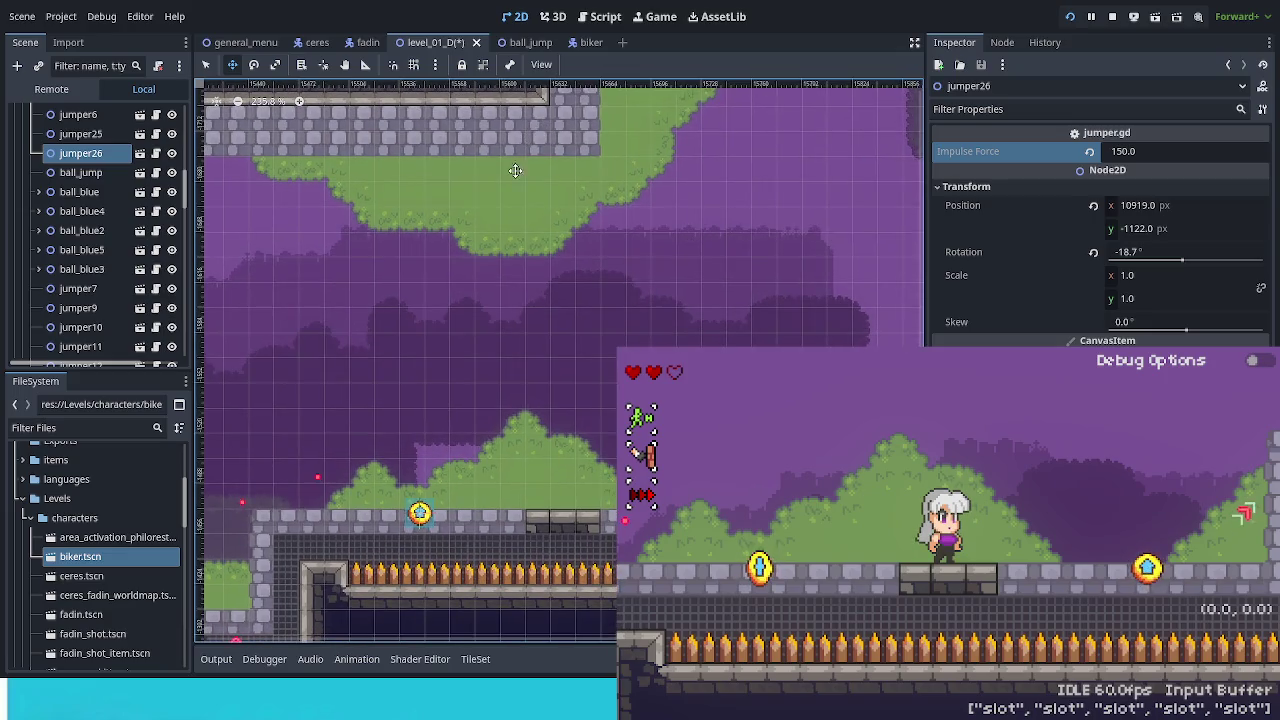
Move yellow ball_jump34 up above the grass and duplicate it as ball_jump35.
{"action": "left_click", "coordinate": [80, 269]}
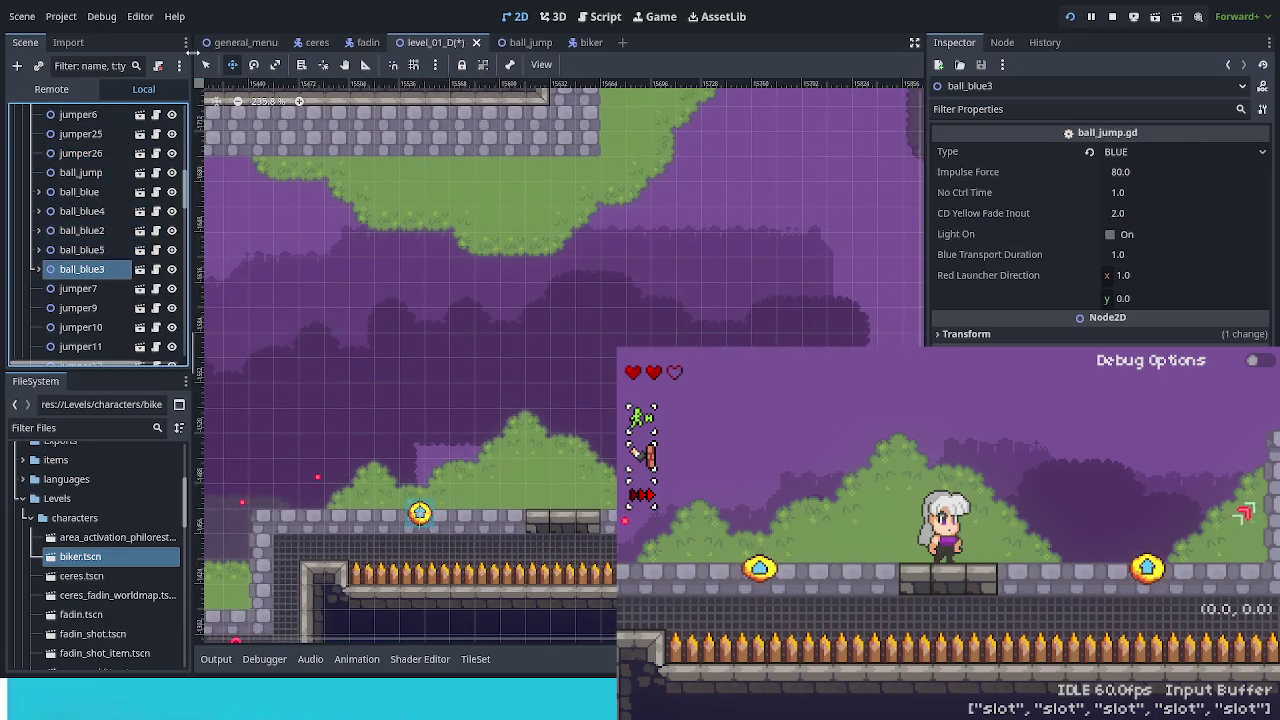
{"action": "key", "text": "Down"}
{"action": "key", "text": "Down"}
{"action": "key", "text": "Down"}
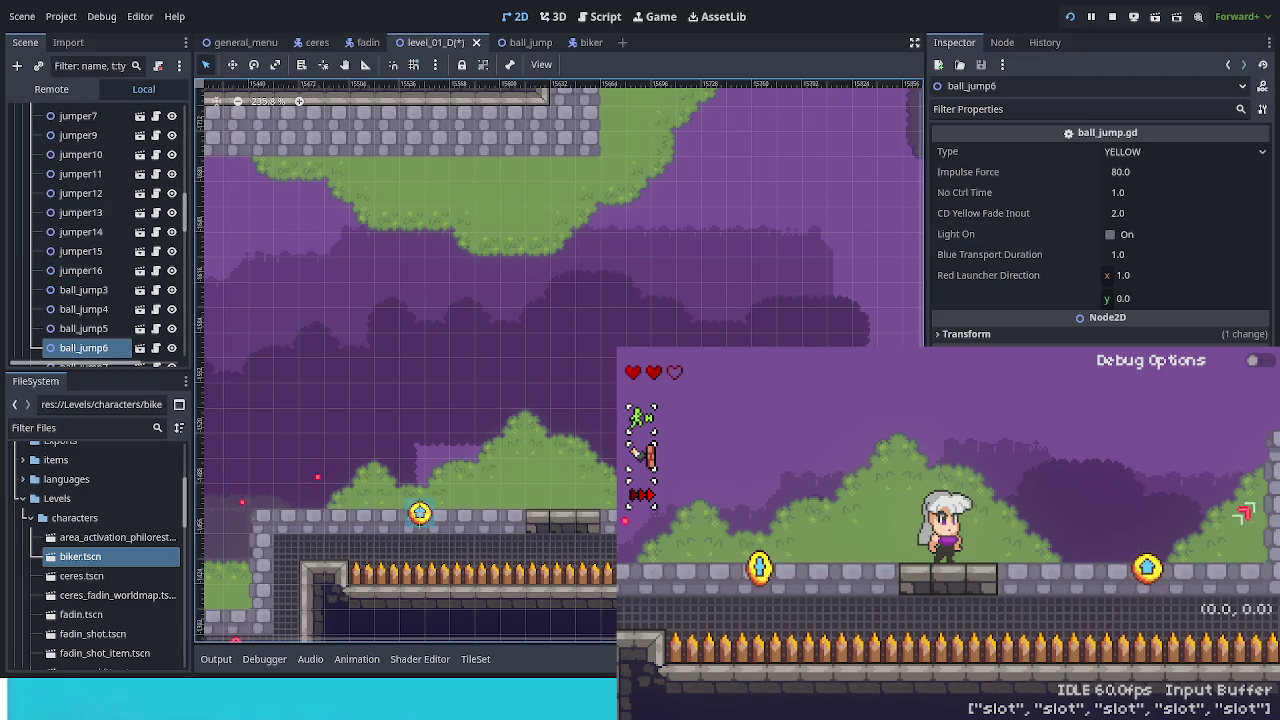
{"action": "key", "text": "Down"}
{"action": "left_click", "coordinate": [232, 64]}
{"action": "left_click_drag", "start_coordinate": [718, 638], "coordinate": [624, 520]}
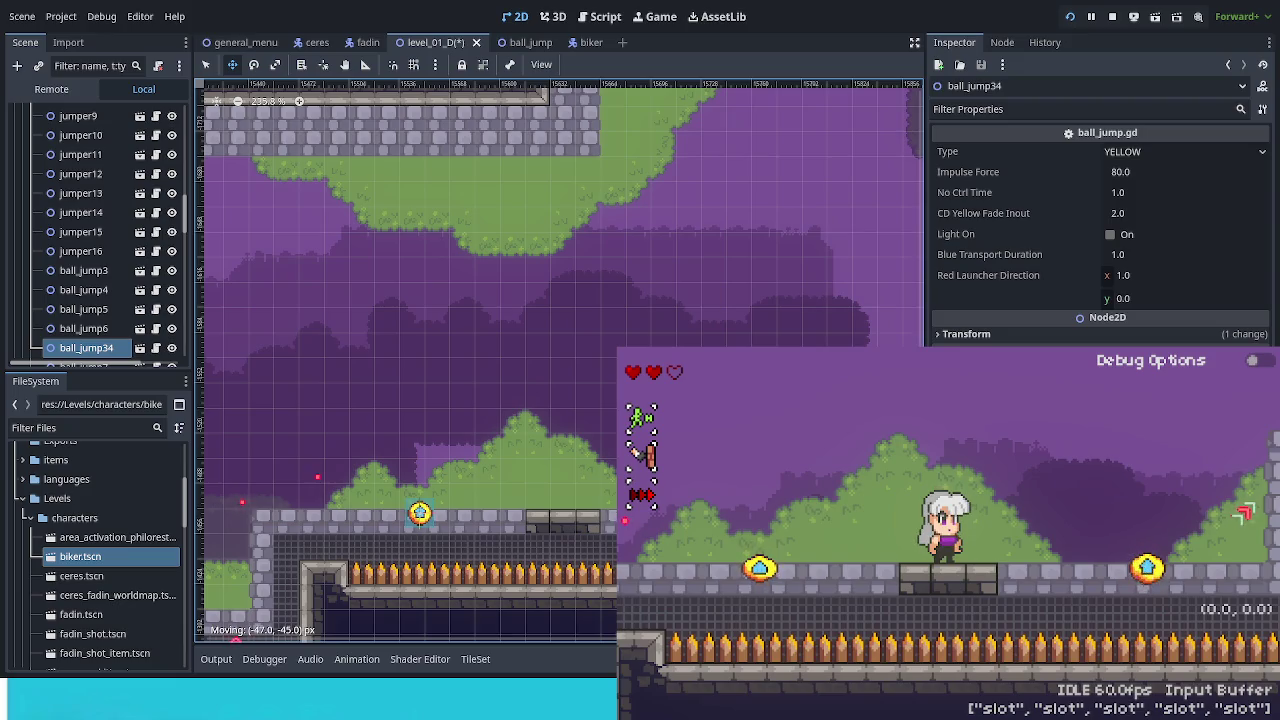
{"action": "left_click_drag", "start_coordinate": [624, 520], "coordinate": [612, 410]}
{"action": "key", "text": "ctrl+d"}
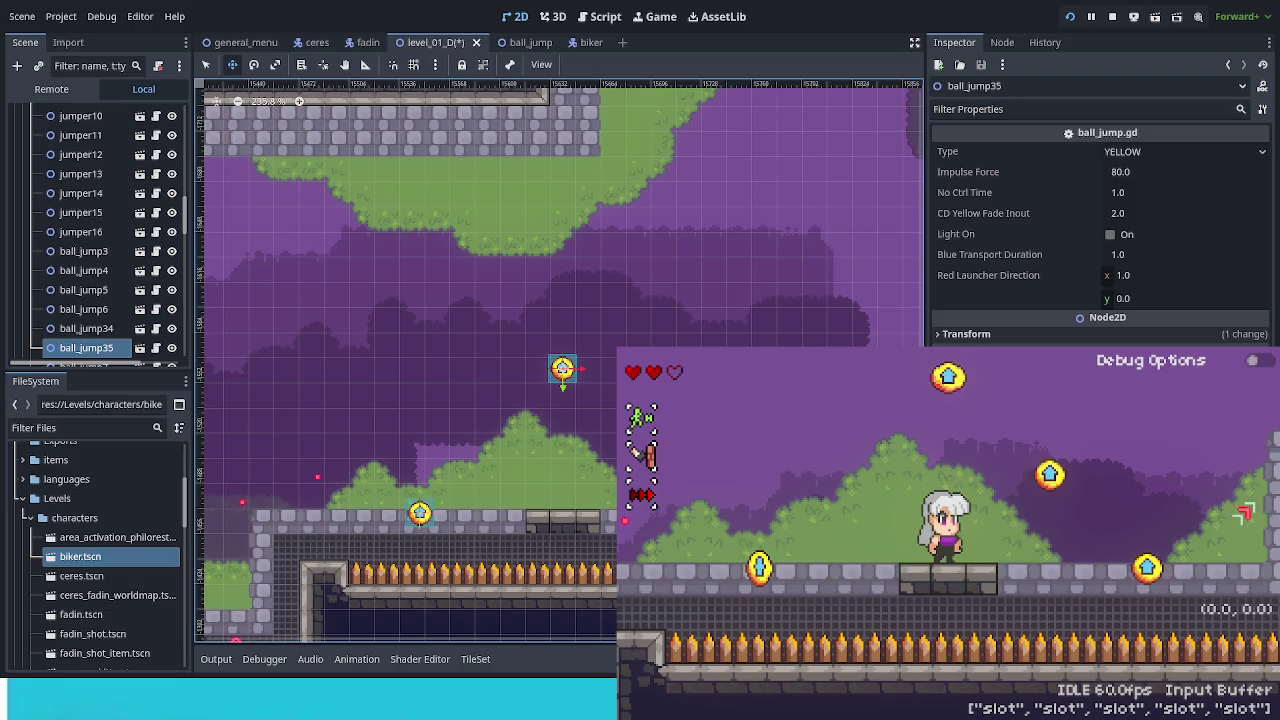
Hop the character toward the new yellow ball in the playtest, then delete ball_jump35.
{"action": "key", "text": "space"}
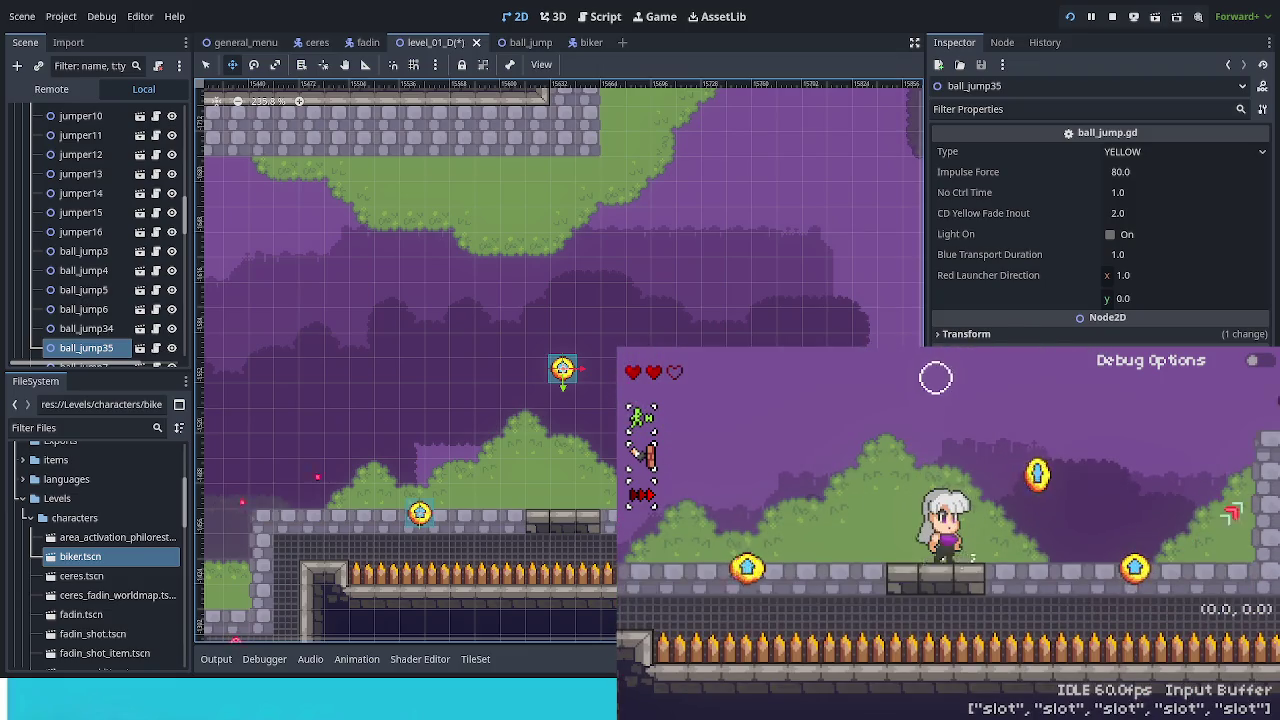
{"action": "key", "text": "Right"}
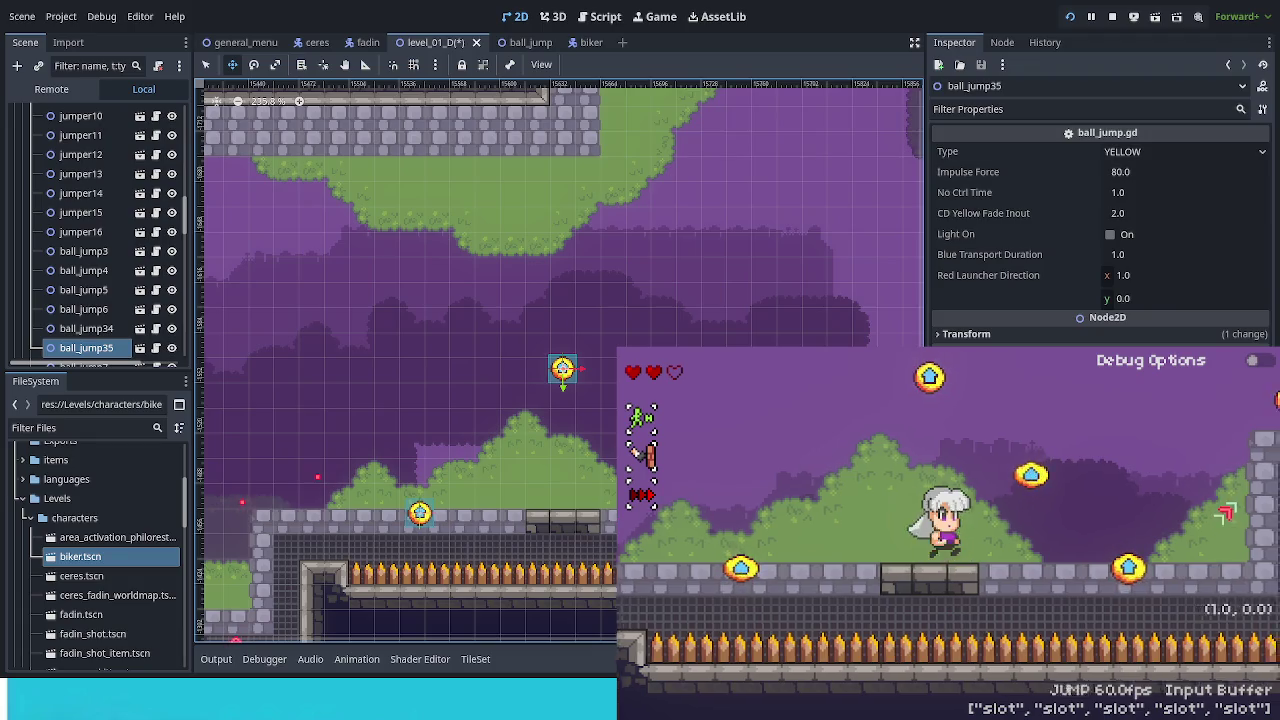
{"action": "key", "text": "space"}
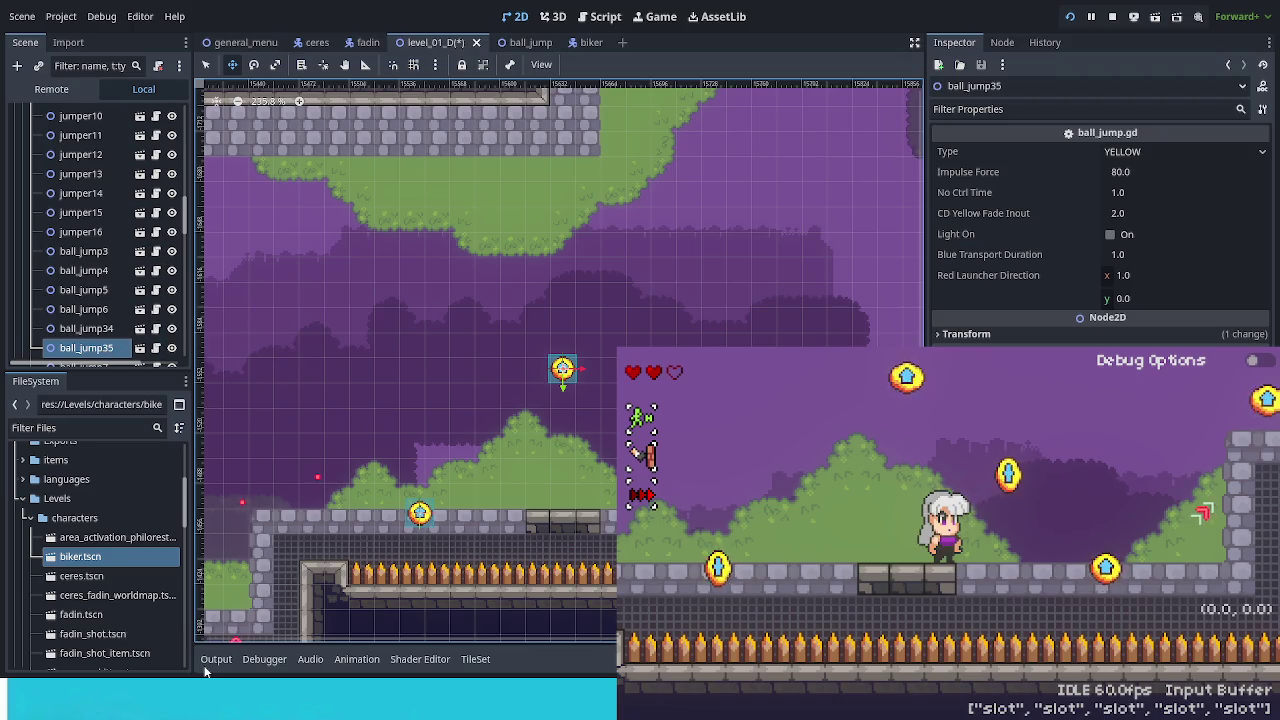
{"action": "key", "text": "Delete"}
{"action": "mouse_move", "coordinate": [412, 490]}
{"action": "left_mouse_down"}
{"action": "mouse_move", "coordinate": [586, 265]}
{"action": "mouse_move", "coordinate": [263, 503]}
{"action": "left_mouse_up"}
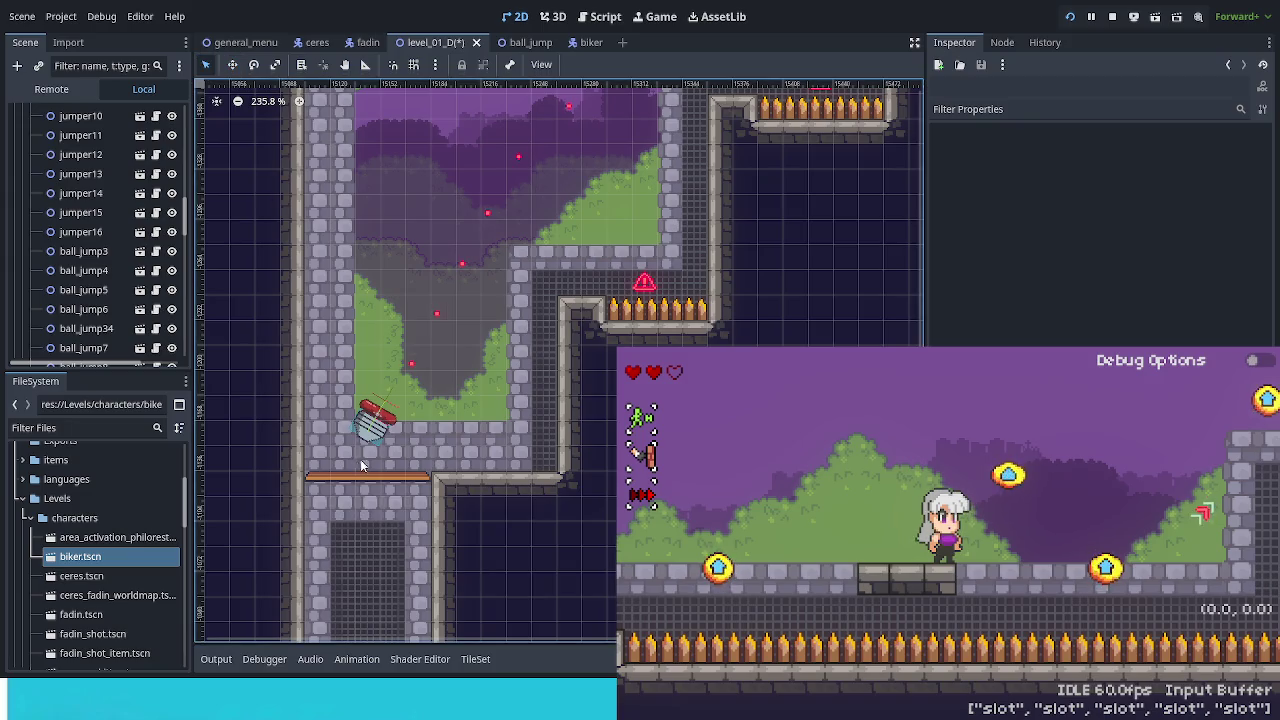
Duplicate jumper13 as jumper27 and move the copy up and right above the grass.
{"action": "left_click", "coordinate": [375, 426]}
{"action": "key", "text": "ctrl+d"}
{"action": "key", "text": "w"}
{"action": "mouse_move", "coordinate": [445, 469]}
{"action": "left_mouse_down"}
{"action": "mouse_move", "coordinate": [753, 304]}
{"action": "mouse_move", "coordinate": [434, 517]}
{"action": "mouse_move", "coordinate": [361, 531]}
{"action": "mouse_move", "coordinate": [461, 365]}
{"action": "mouse_move", "coordinate": [534, 303]}
{"action": "left_mouse_up"}
{"action": "scroll", "coordinate": [715, 312], "scroll_direction": "up", "scroll_amount": 3}
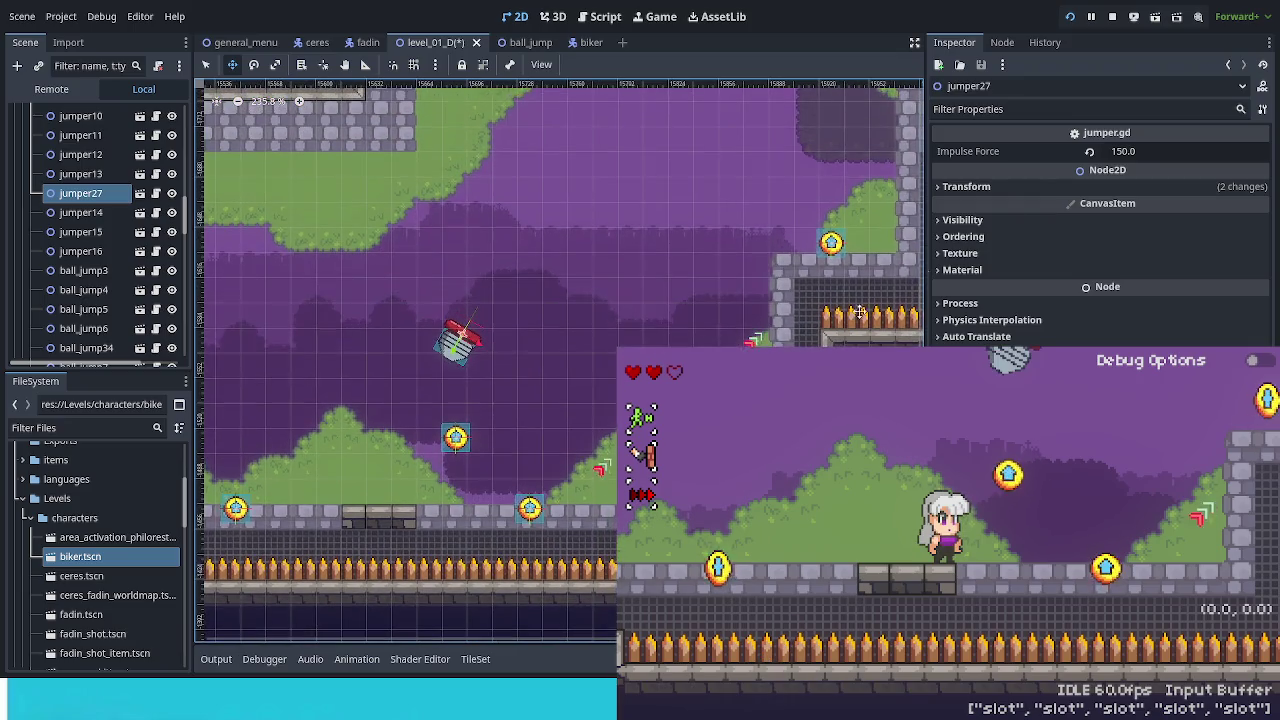
Tilt jumper27 to 36.2° and try it in the running game.
{"action": "left_click", "coordinate": [1007, 186]}
{"action": "mouse_move", "coordinate": [685, 313]}
{"action": "left_mouse_down"}
{"action": "mouse_move", "coordinate": [523, 409]}
{"action": "mouse_move", "coordinate": [530, 429]}
{"action": "left_mouse_up"}
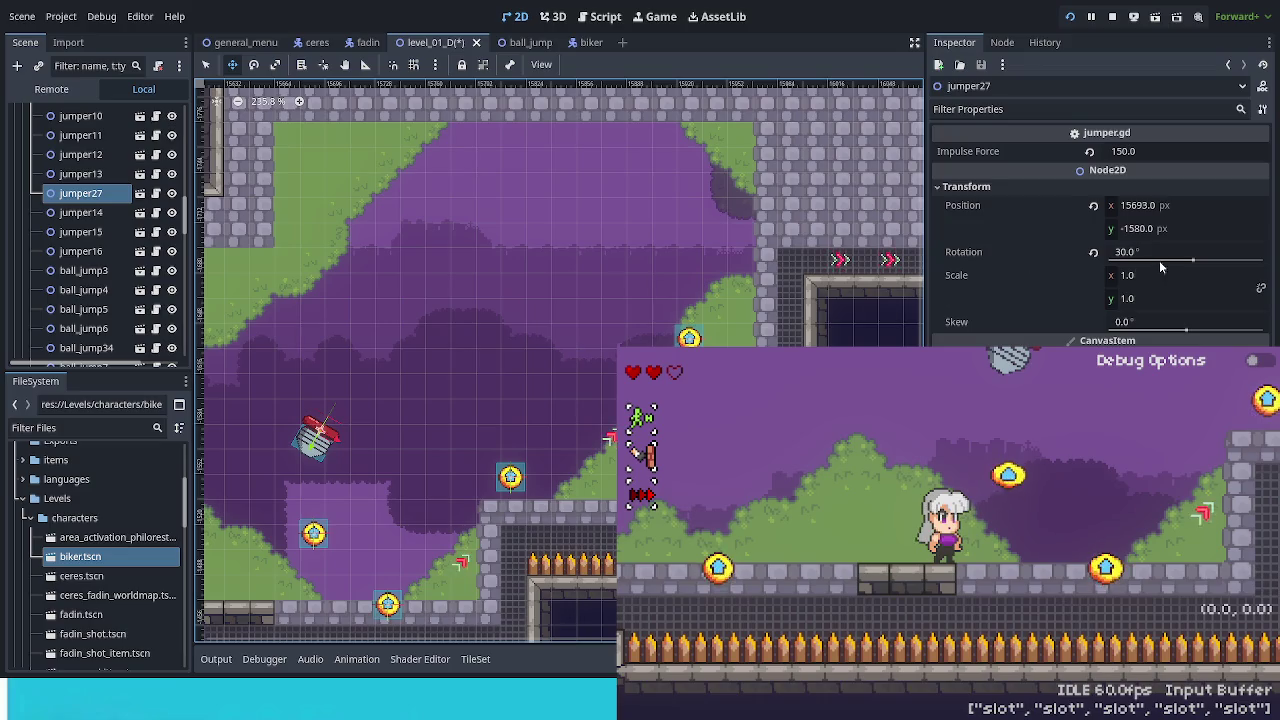
{"action": "left_click_drag", "start_coordinate": [1190, 263], "coordinate": [1196, 264]}
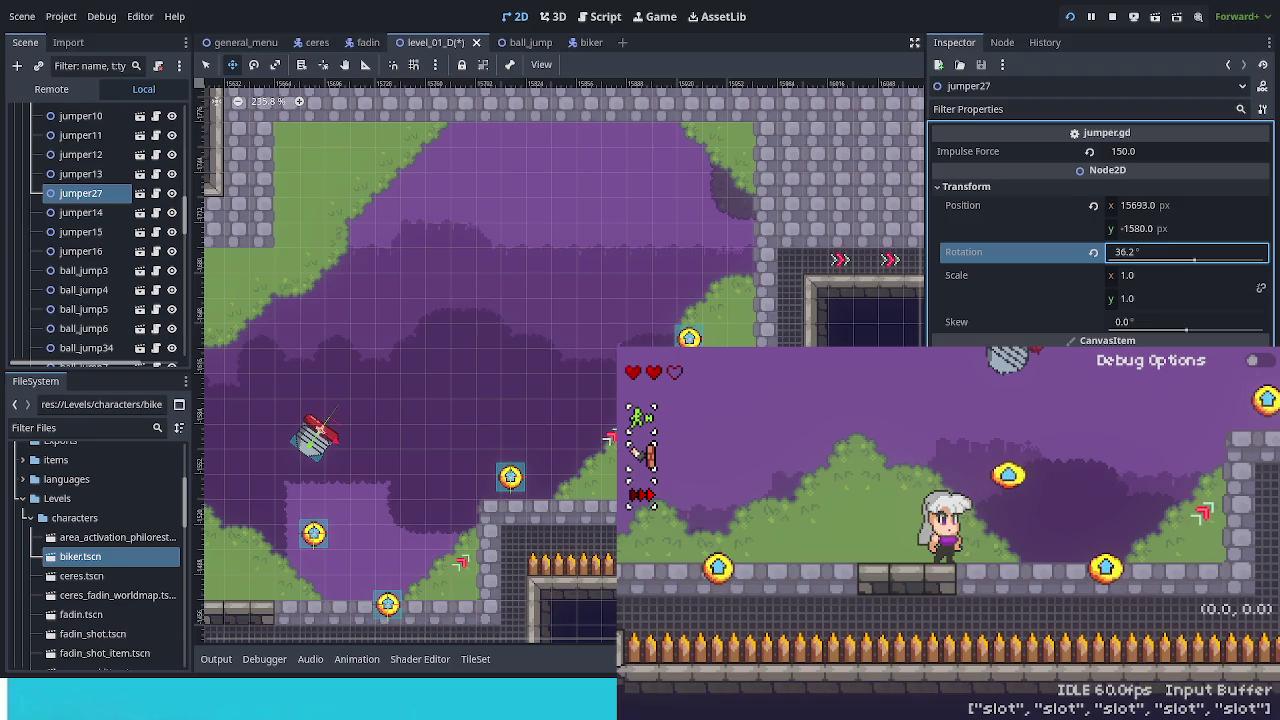
{"action": "key", "text": "Right"}
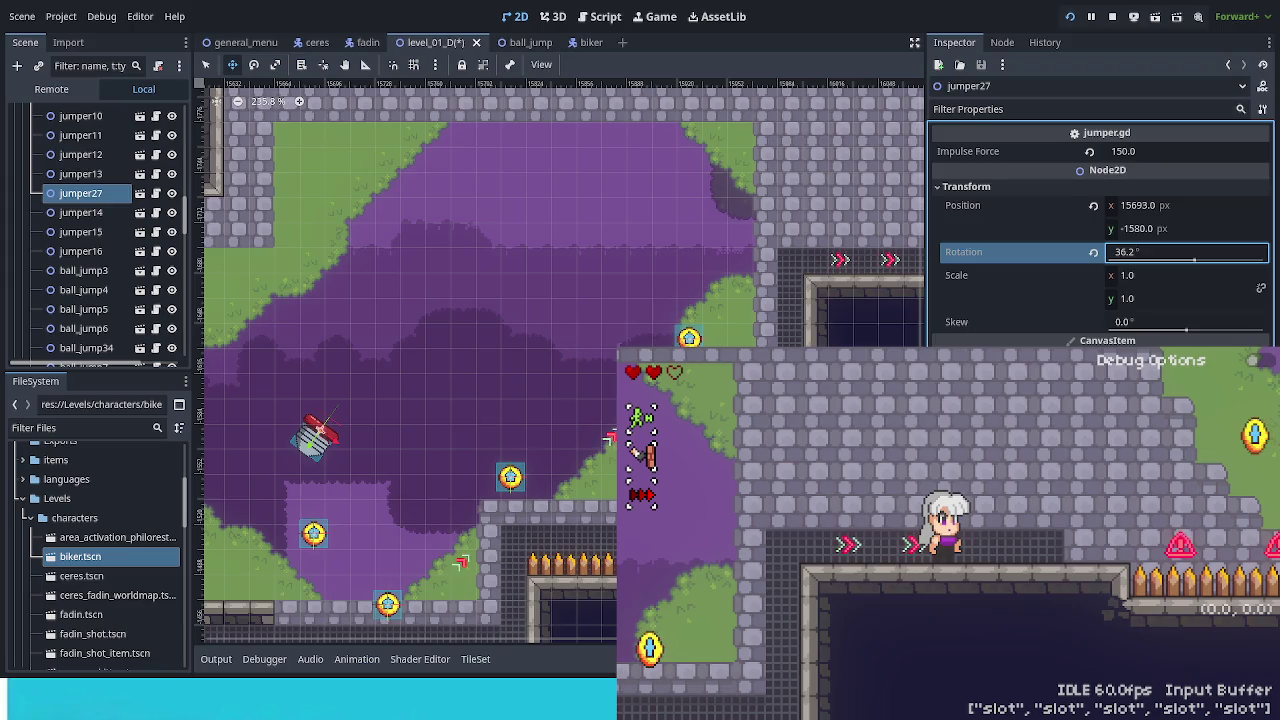
Set jumper27's Impulse Force to 130 after trying 140, and test the jump in-game.
{"action": "left_click", "coordinate": [1151, 156]}
{"action": "type", "text": "140"}
{"action": "key", "text": "Return"}
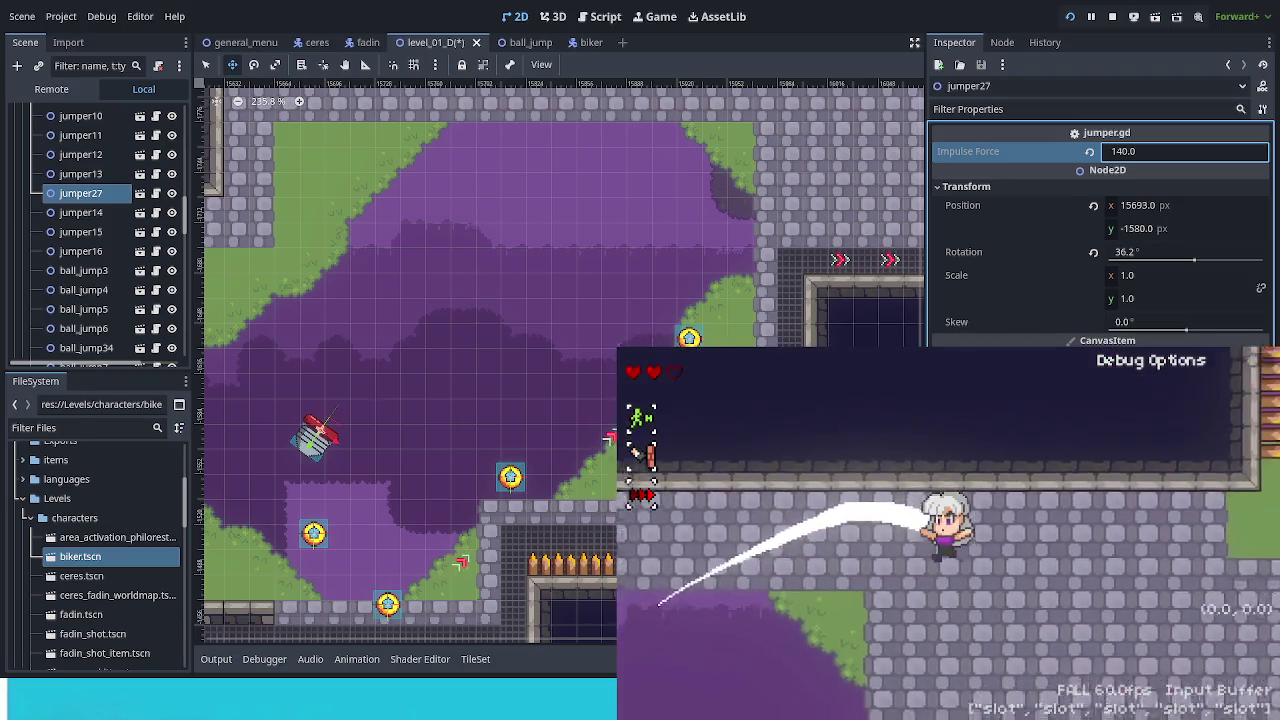
{"action": "left_click", "coordinate": [1181, 156]}
{"action": "type", "text": "13"}
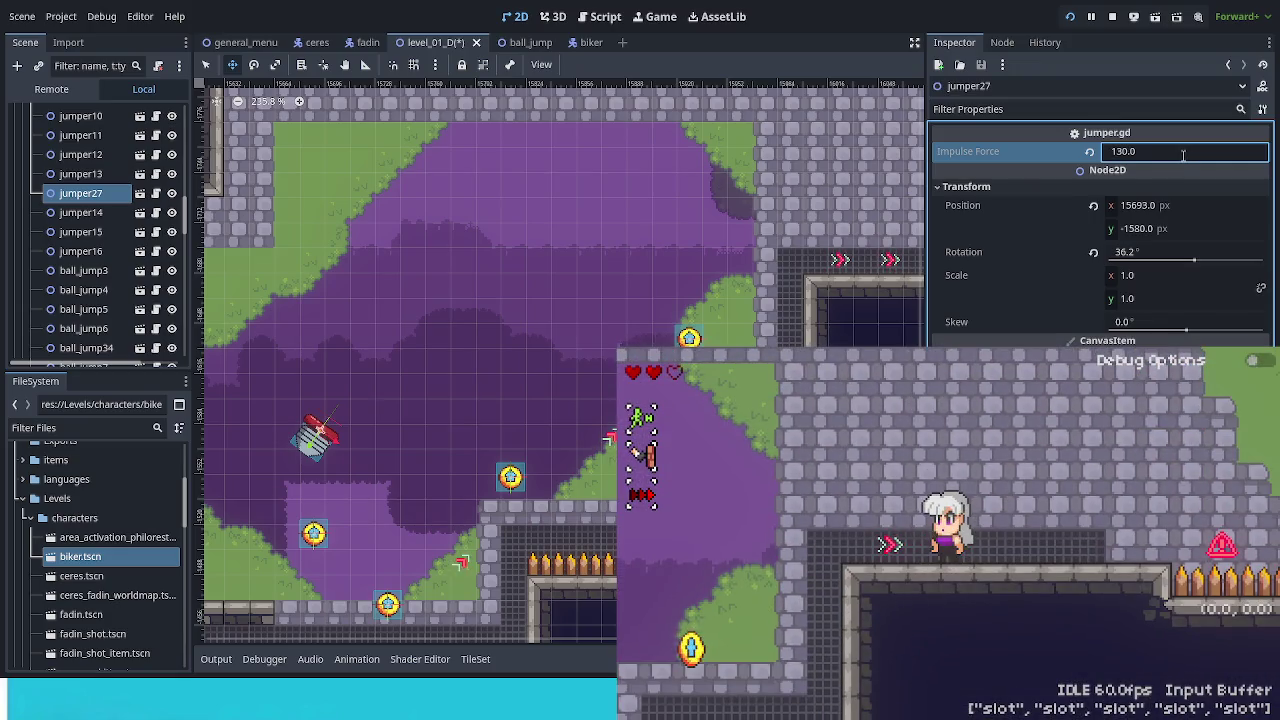
{"action": "key", "text": "space"}
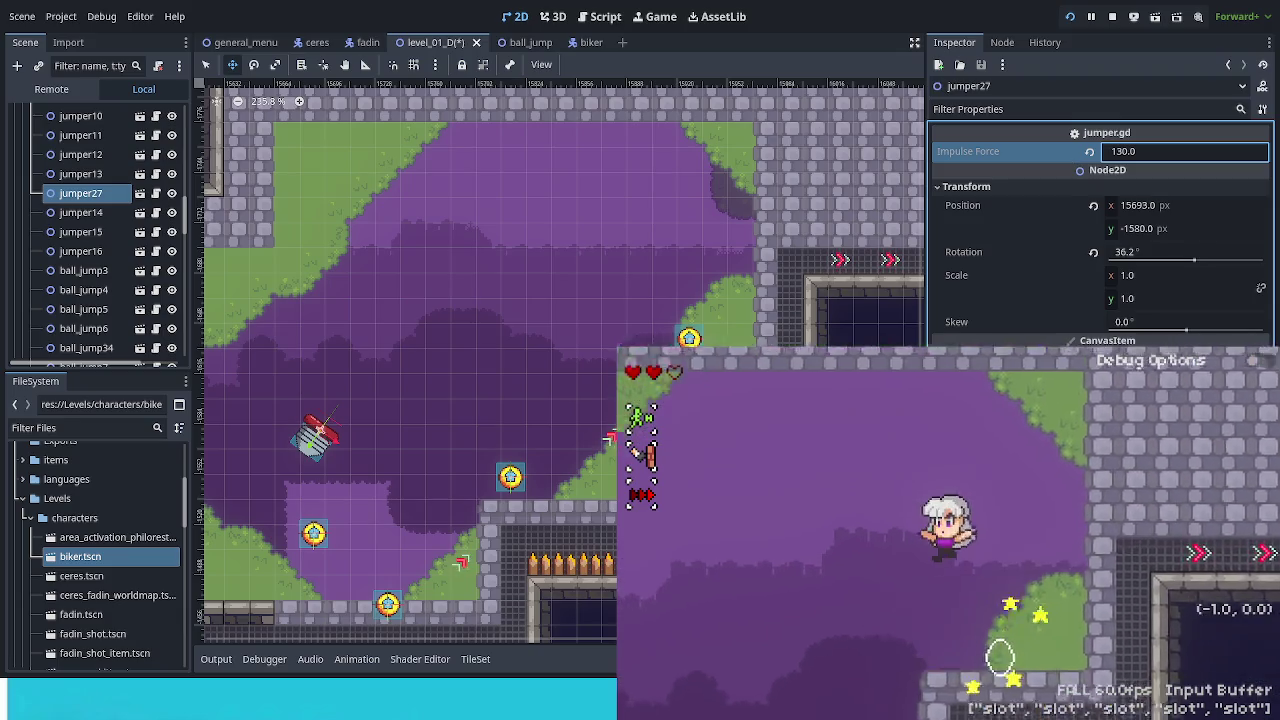
{"action": "key", "text": "shift"}
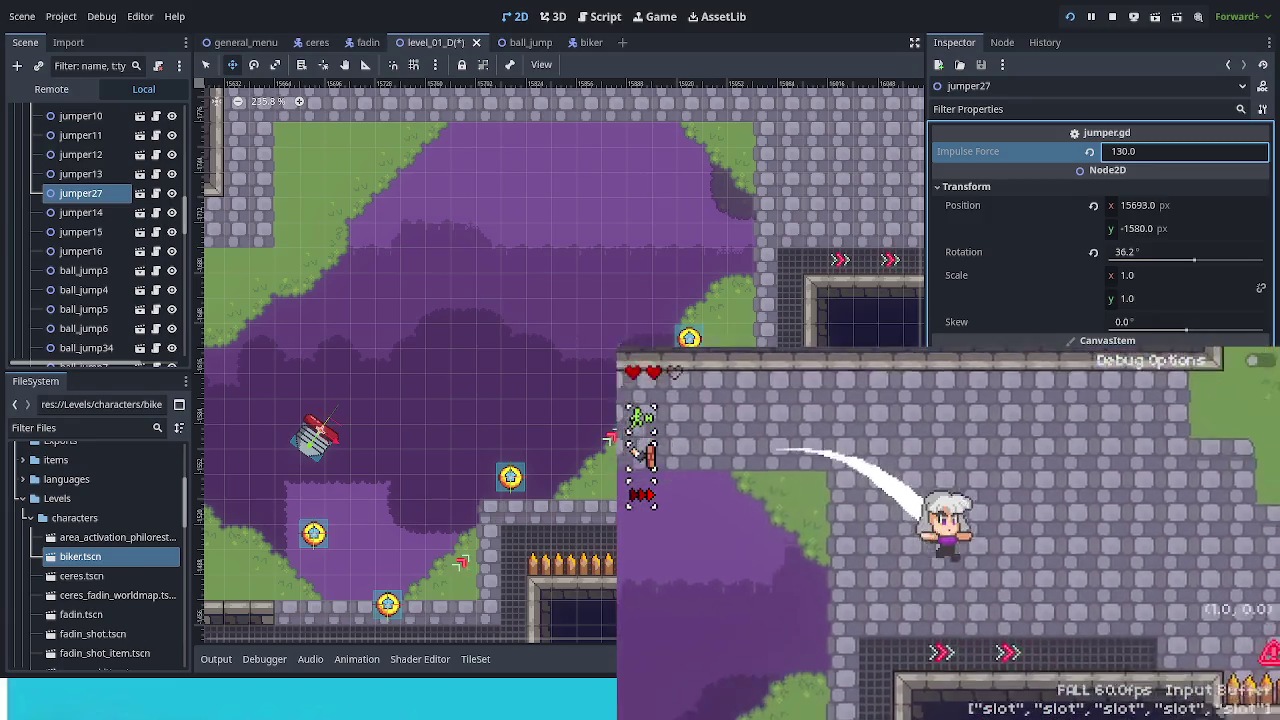
{"action": "key", "text": "Left"}
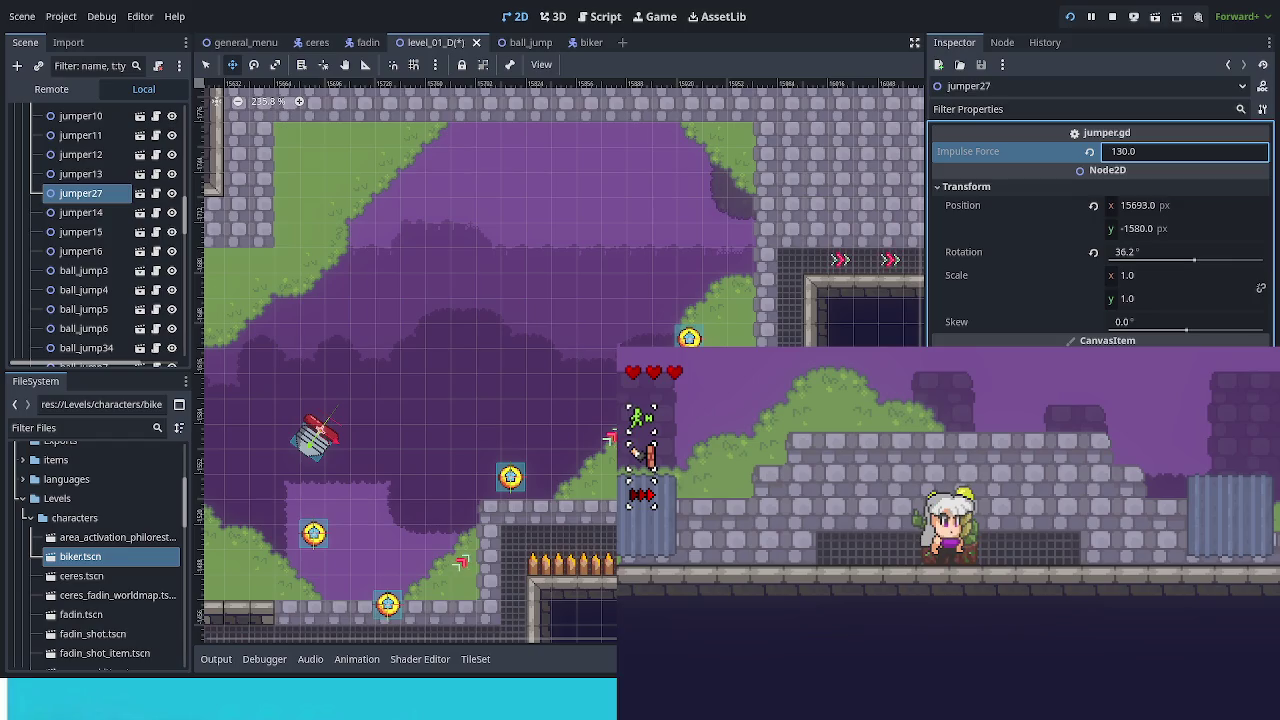
{"action": "scroll", "coordinate": [410, 360], "scroll_direction": "down", "scroll_amount": 5}
Duplicate the rotated jumper27 as jumper28 and drag it to the pit bottom.
{"action": "scroll", "coordinate": [780, 106], "scroll_direction": "up", "scroll_amount": 5}
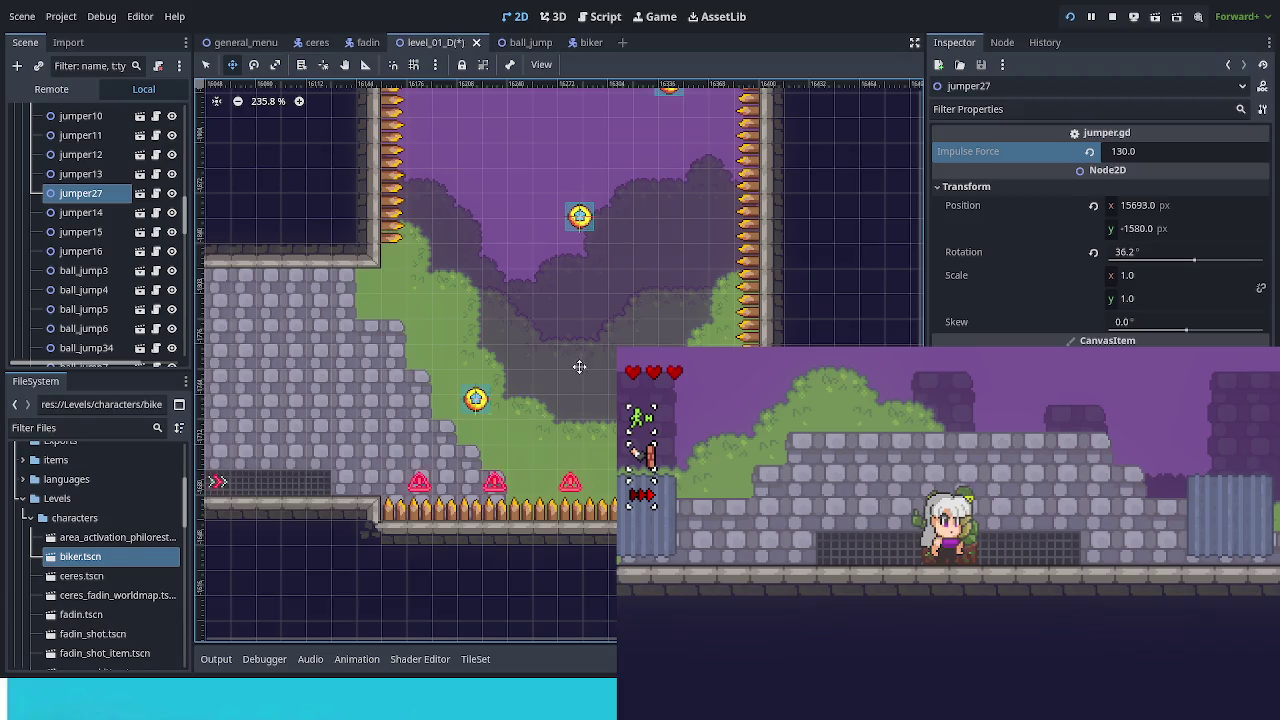
{"action": "scroll", "coordinate": [580, 364], "scroll_direction": "down", "scroll_amount": 5}
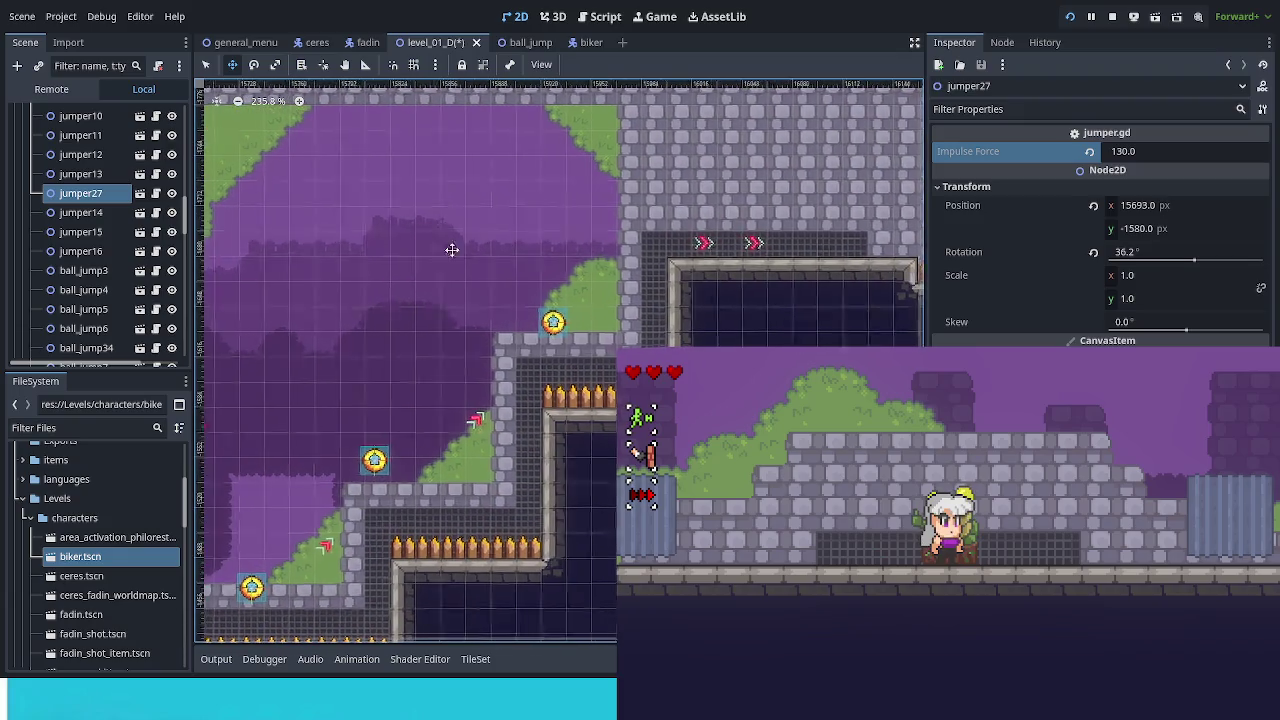
{"action": "scroll", "coordinate": [652, 184], "scroll_direction": "right", "scroll_amount": 5}
{"action": "key", "text": "ctrl+d"}
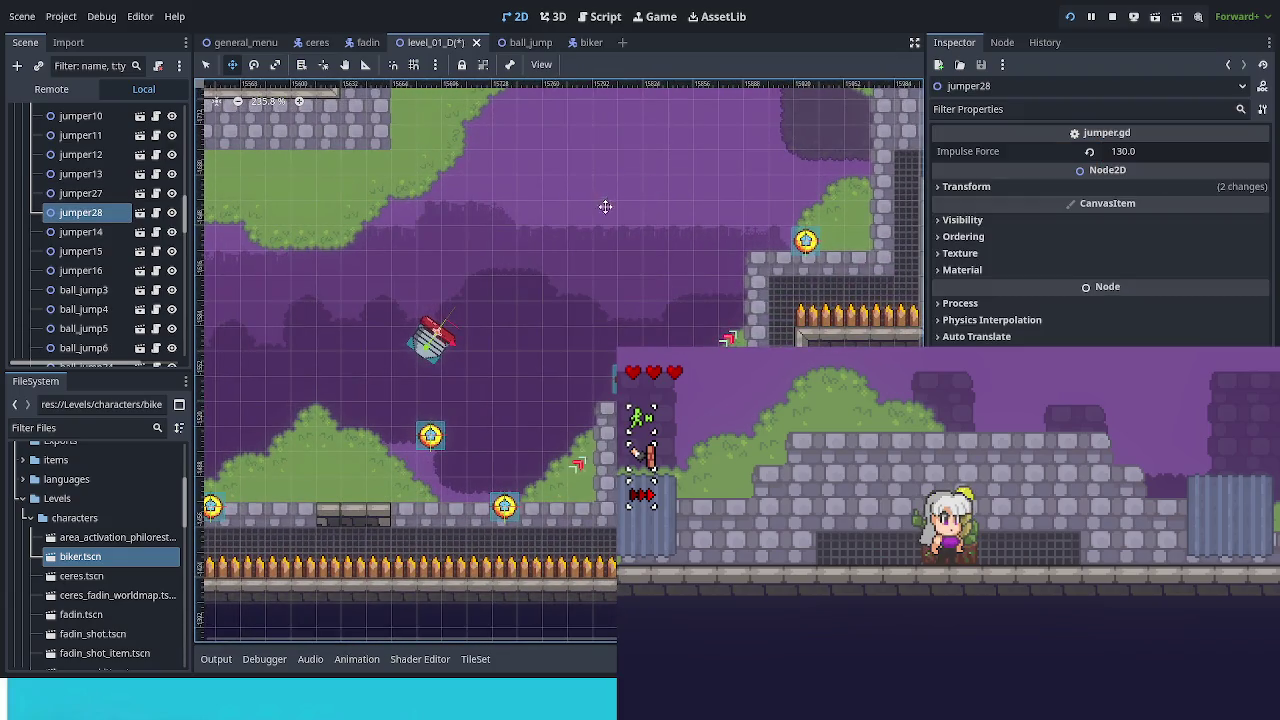
{"action": "mouse_move", "coordinate": [446, 369]}
{"action": "left_mouse_down"}
{"action": "mouse_move", "coordinate": [780, 300]}
{"action": "mouse_move", "coordinate": [838, 322]}
{"action": "mouse_move", "coordinate": [380, 403]}
{"action": "mouse_move", "coordinate": [585, 386]}
{"action": "mouse_move", "coordinate": [568, 397]}
{"action": "mouse_move", "coordinate": [533, 362]}
{"action": "mouse_move", "coordinate": [558, 390]}
{"action": "mouse_move", "coordinate": [540, 398]}
{"action": "mouse_move", "coordinate": [575, 188]}
{"action": "mouse_move", "coordinate": [562, 195]}
{"action": "mouse_move", "coordinate": [557, 179]}
{"action": "mouse_move", "coordinate": [566, 455]}
{"action": "left_mouse_up"}
Reset jumper28's rotation to 0 and set its Impulse Force to 150.
{"action": "scroll", "coordinate": [780, 300], "scroll_direction": "right", "scroll_amount": 5}
{"action": "scroll", "coordinate": [838, 322], "scroll_direction": "right", "scroll_amount": 5}
{"action": "scroll", "coordinate": [540, 398], "scroll_direction": "up", "scroll_amount": 5}
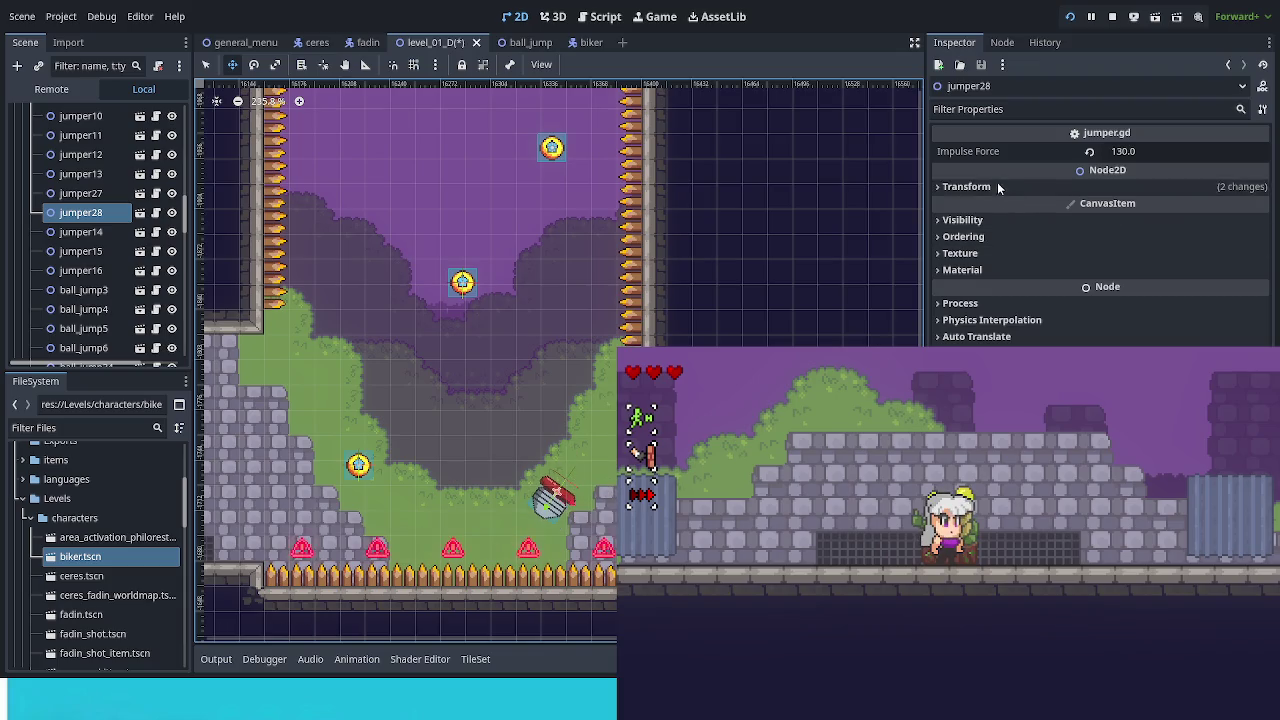
{"action": "left_click", "coordinate": [997, 183]}
{"action": "left_click", "coordinate": [1094, 253]}
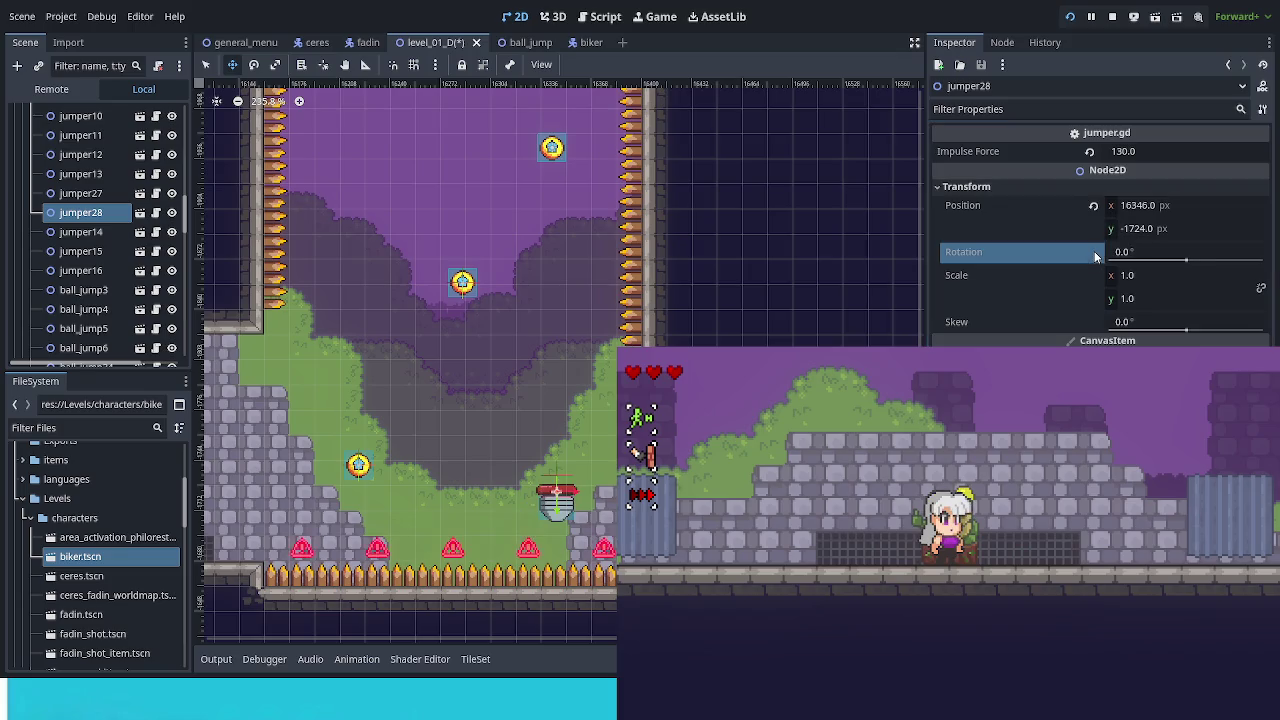
{"action": "left_click", "coordinate": [1146, 151]}
{"action": "type", "text": "150"}
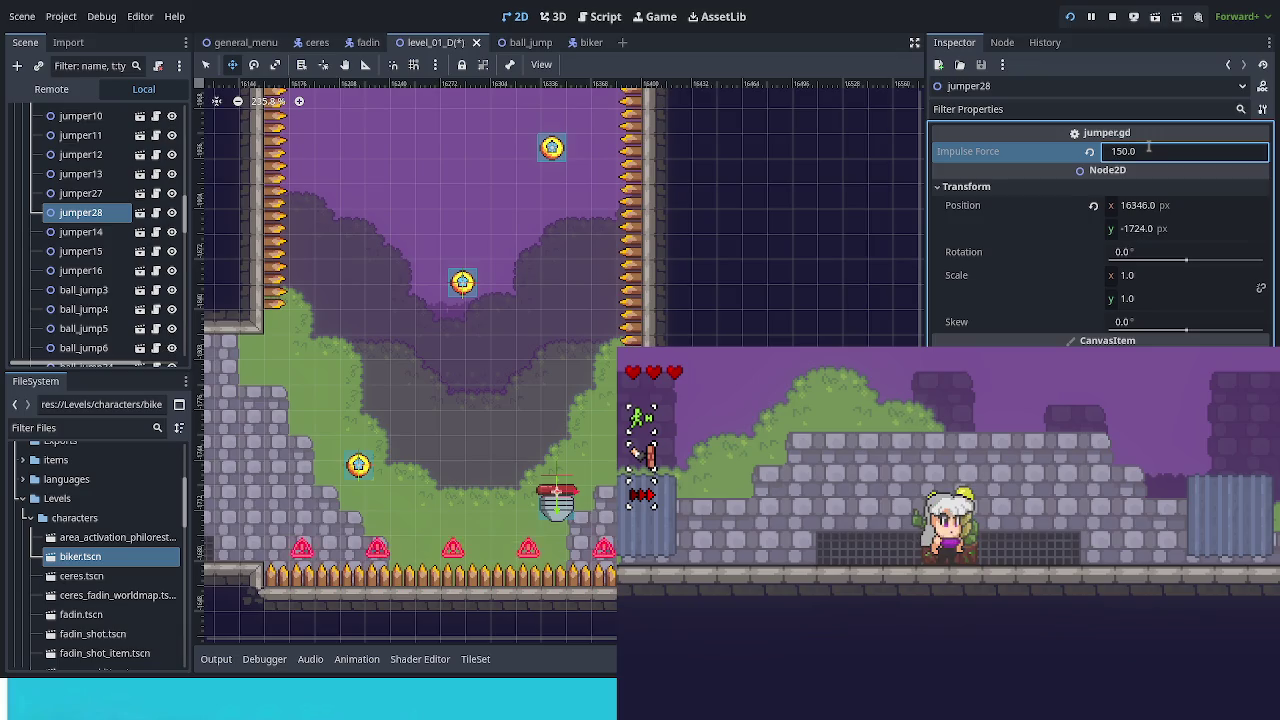
{"action": "key", "text": "Return"}
Save the level scene and summon the bike via the in-game debug options.
{"action": "key", "text": "ctrl+s"}
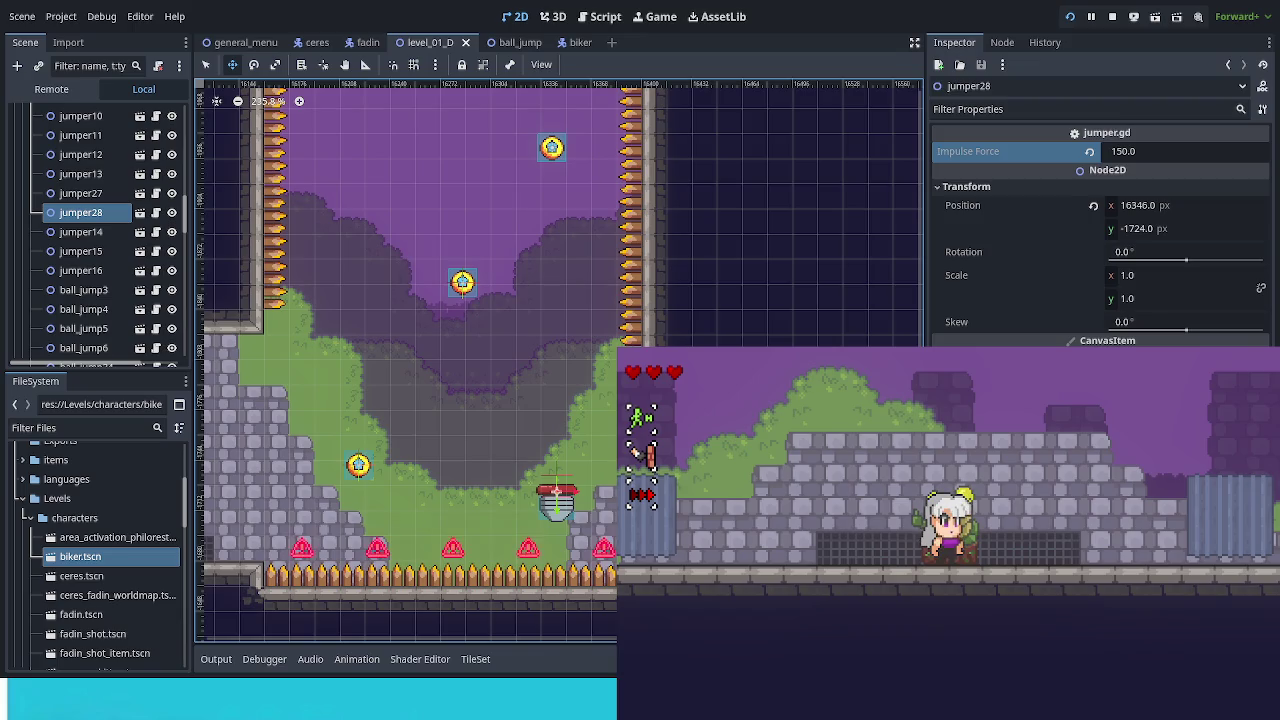
{"action": "key", "text": "F1"}
{"action": "key", "text": "Return"}
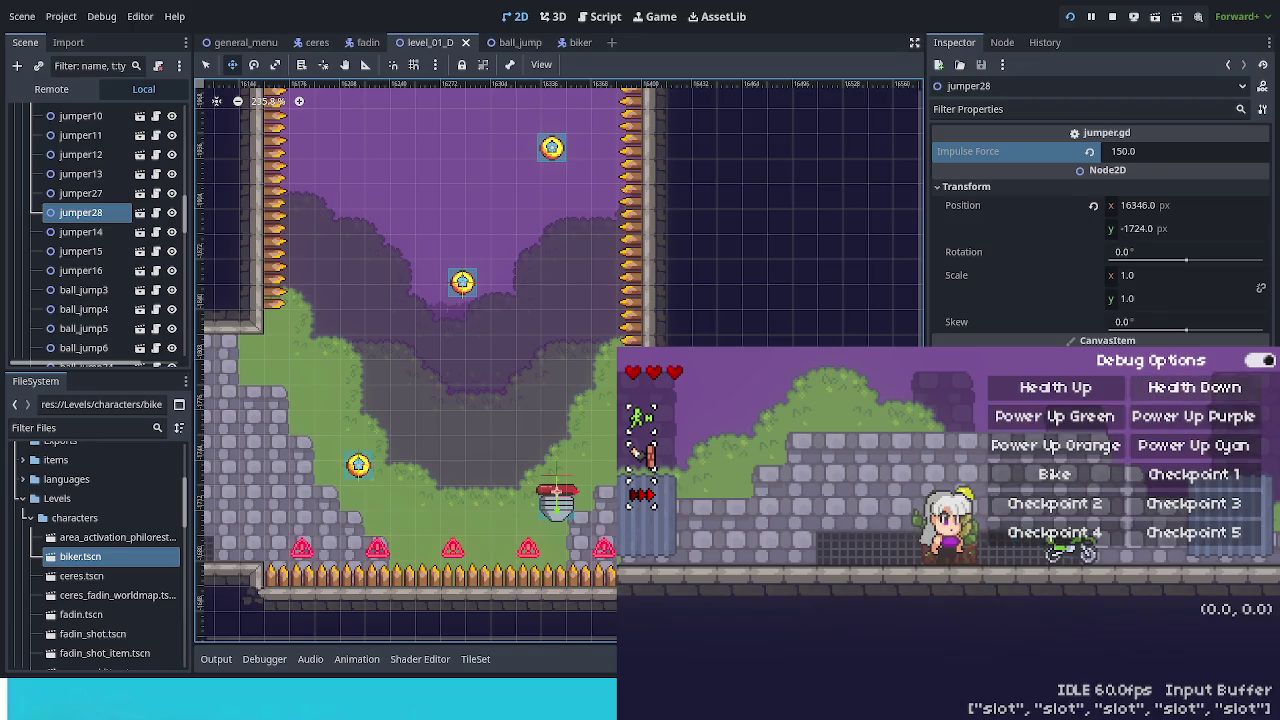
Ride, dash and jump the bike past the UFO boss, then stop the game with F8.
{"action": "key", "text": "F1"}
{"action": "key", "text": "x"}
{"action": "key", "text": "Right"}
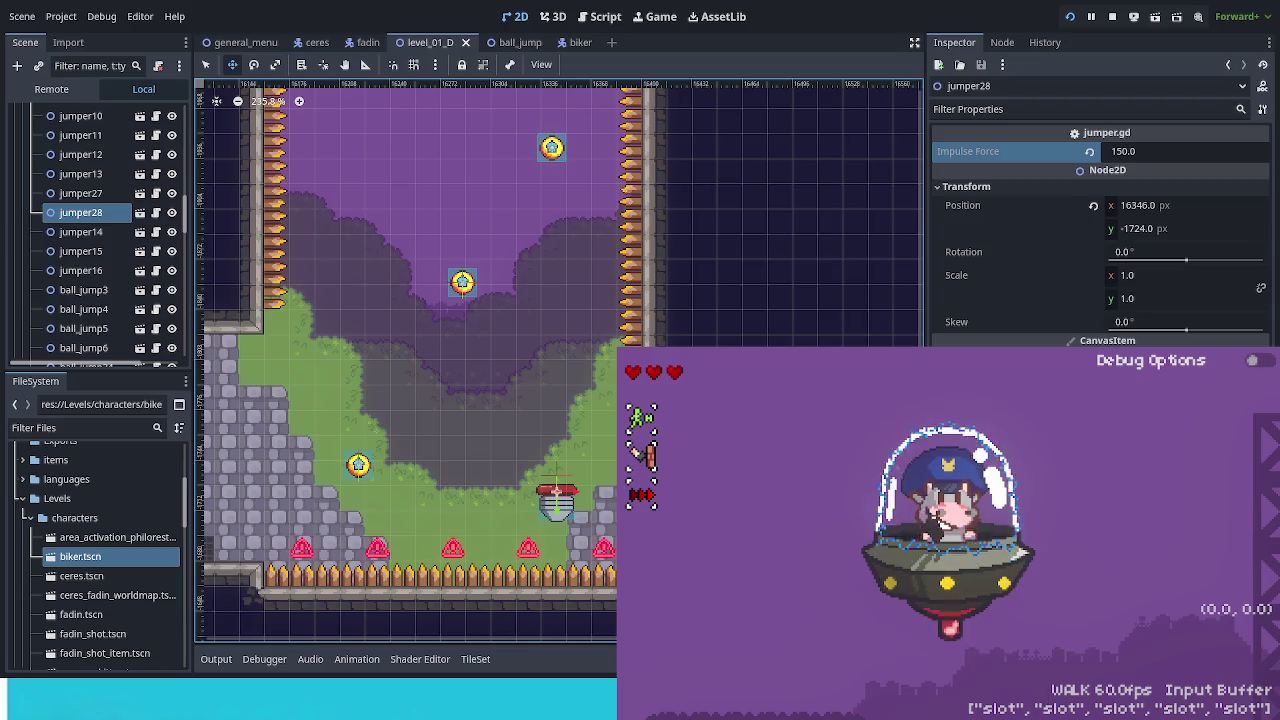
{"action": "key", "text": "shift"}
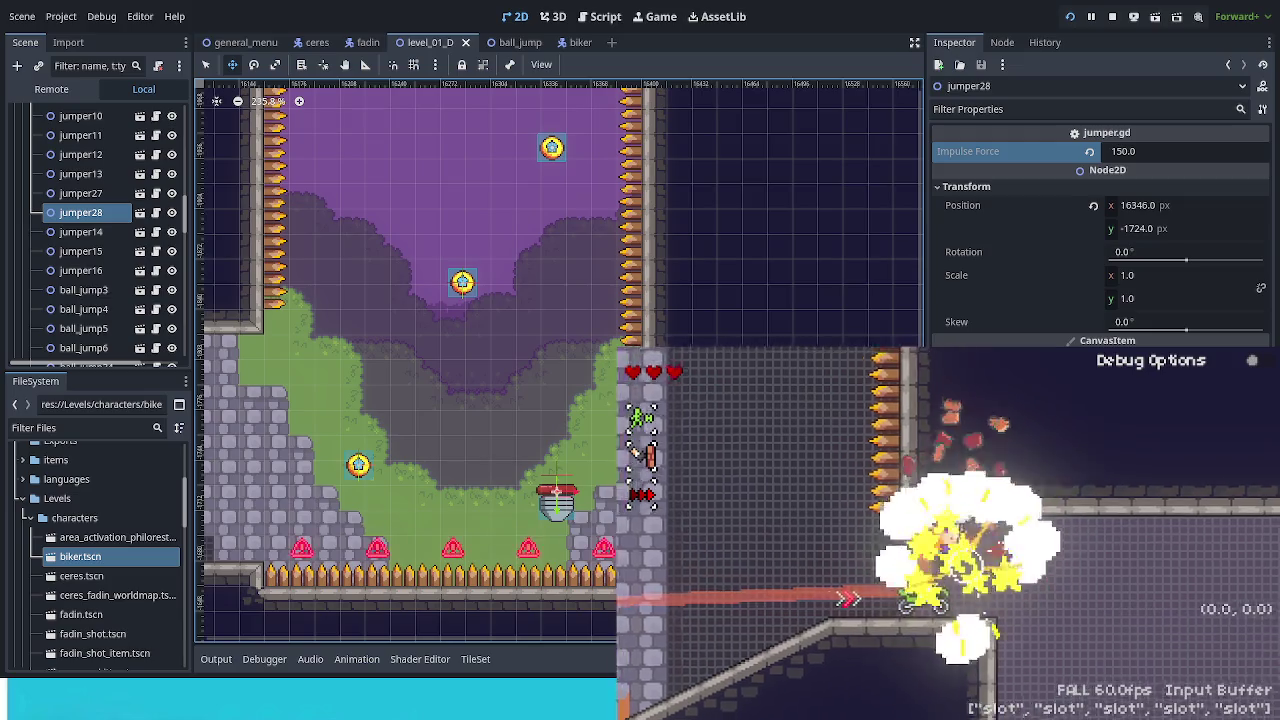
{"action": "key", "text": "Right"}
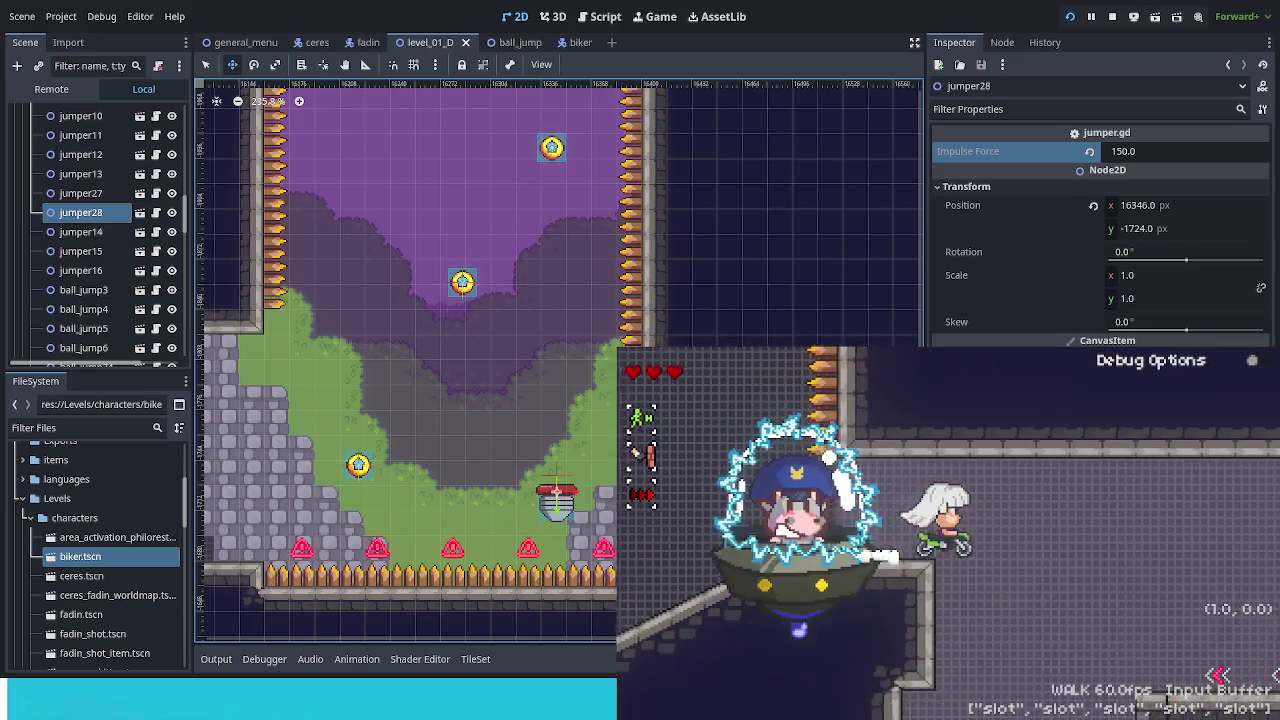
{"action": "key", "text": "Left"}
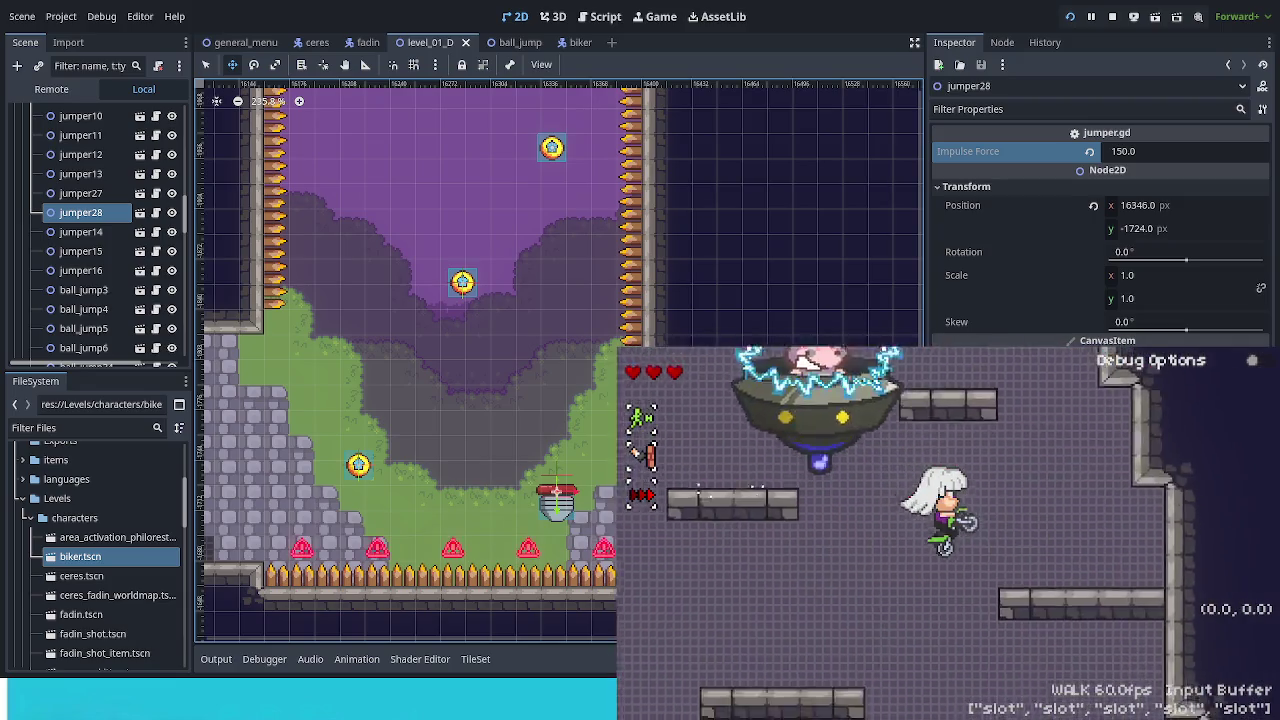
{"action": "key", "text": "Left"}
{"action": "key", "text": "Right"}
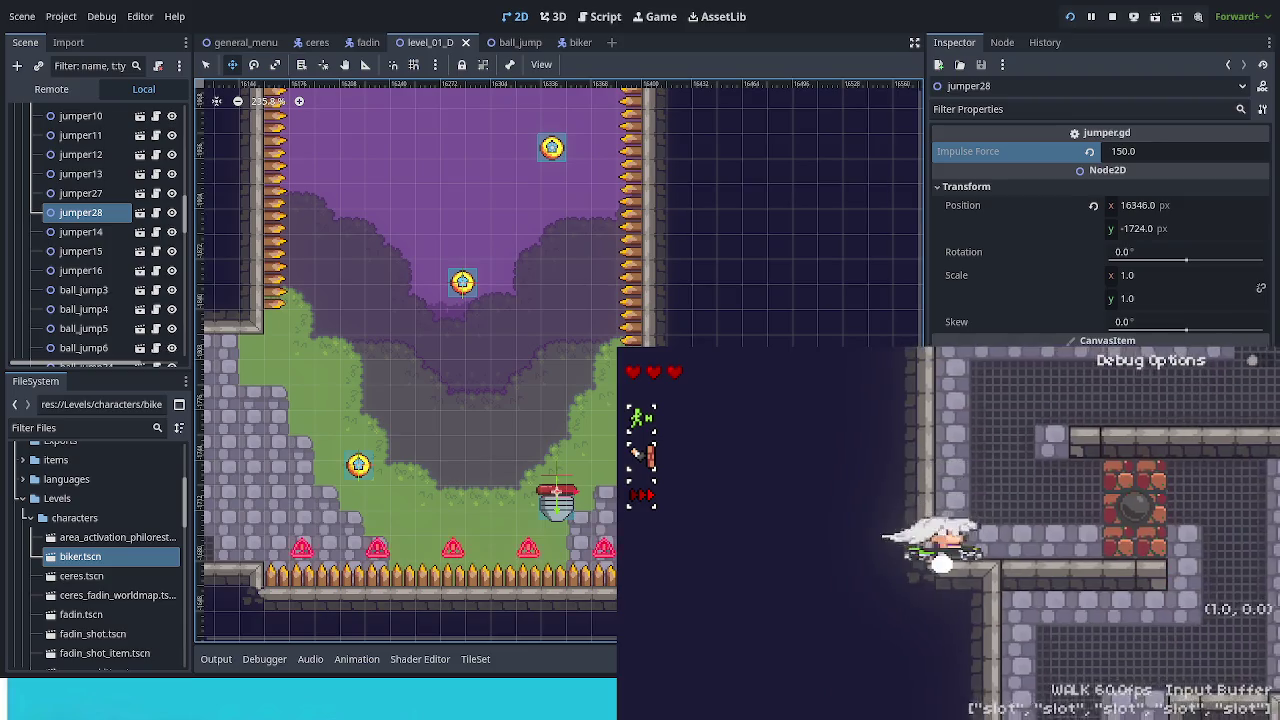
{"action": "key", "text": "Up"}
{"action": "key", "text": "Left"}
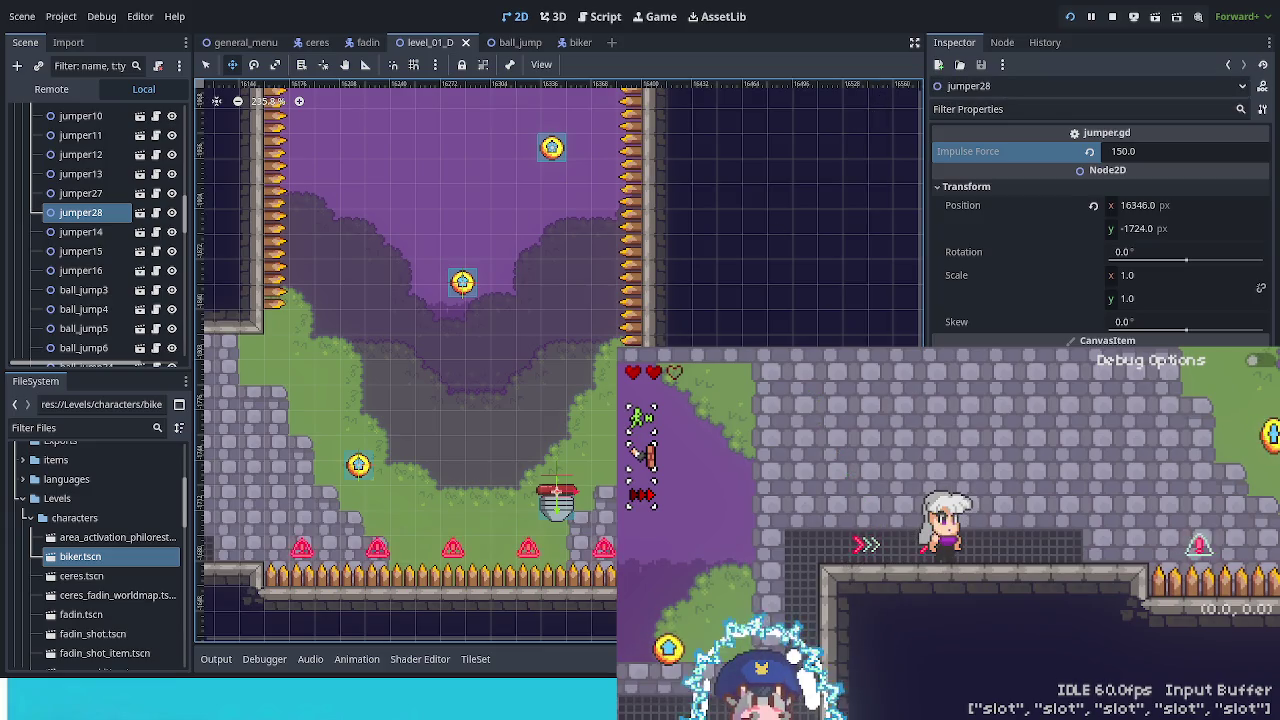
{"action": "key", "text": "F8"}
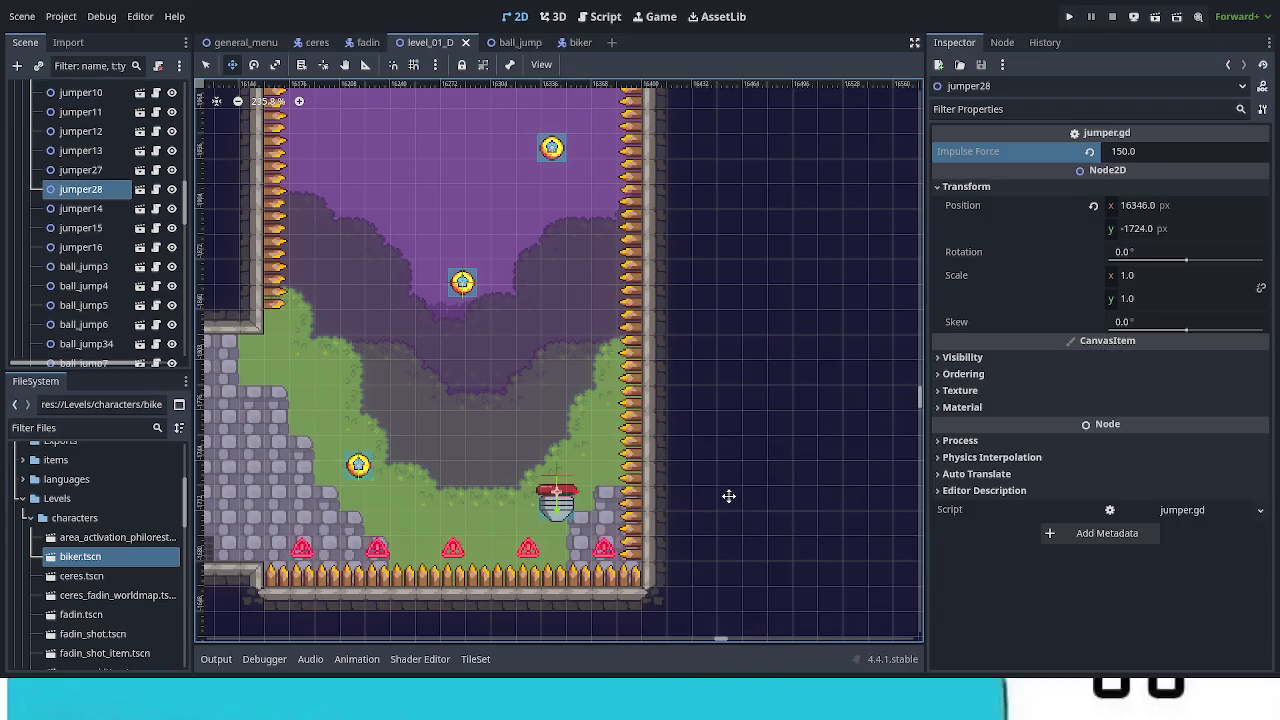
Save the level, relaunch the game, choose Continuar and enter the stage.
{"action": "key", "text": "ctrl+s"}
{"action": "key", "text": "ctrl+s"}
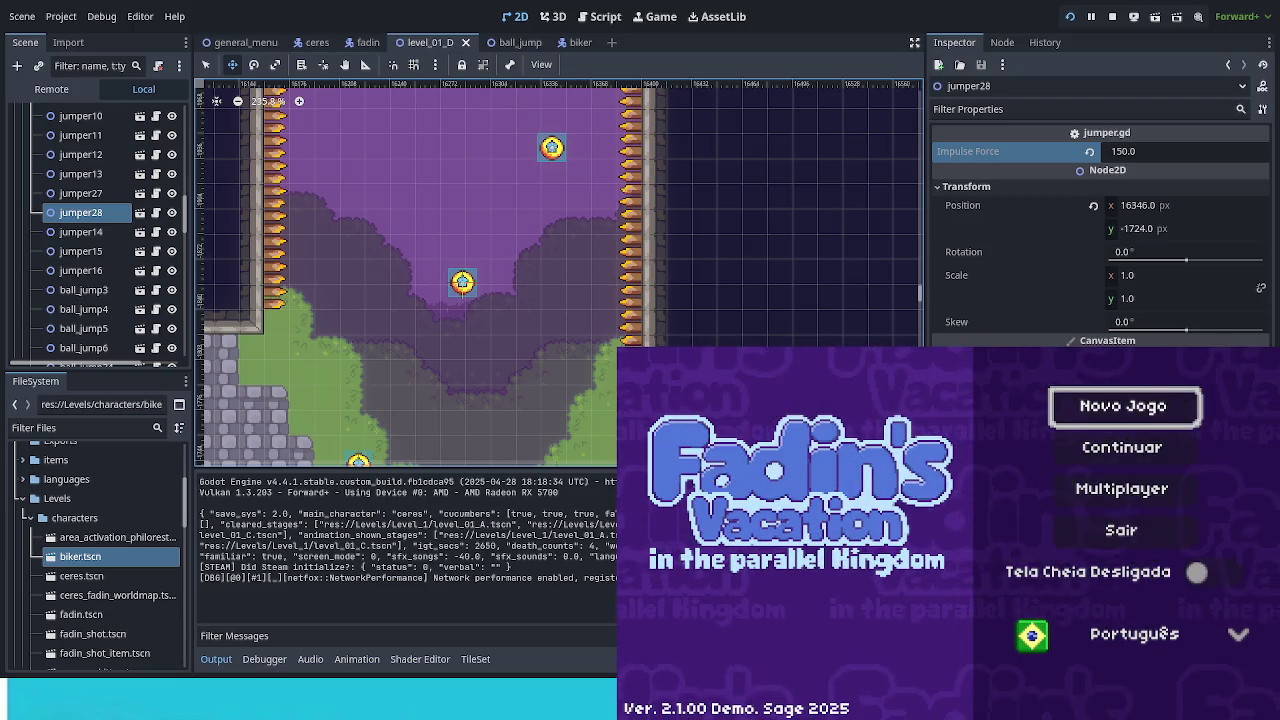
{"action": "key", "text": "Down"}
{"action": "key", "text": "Return"}
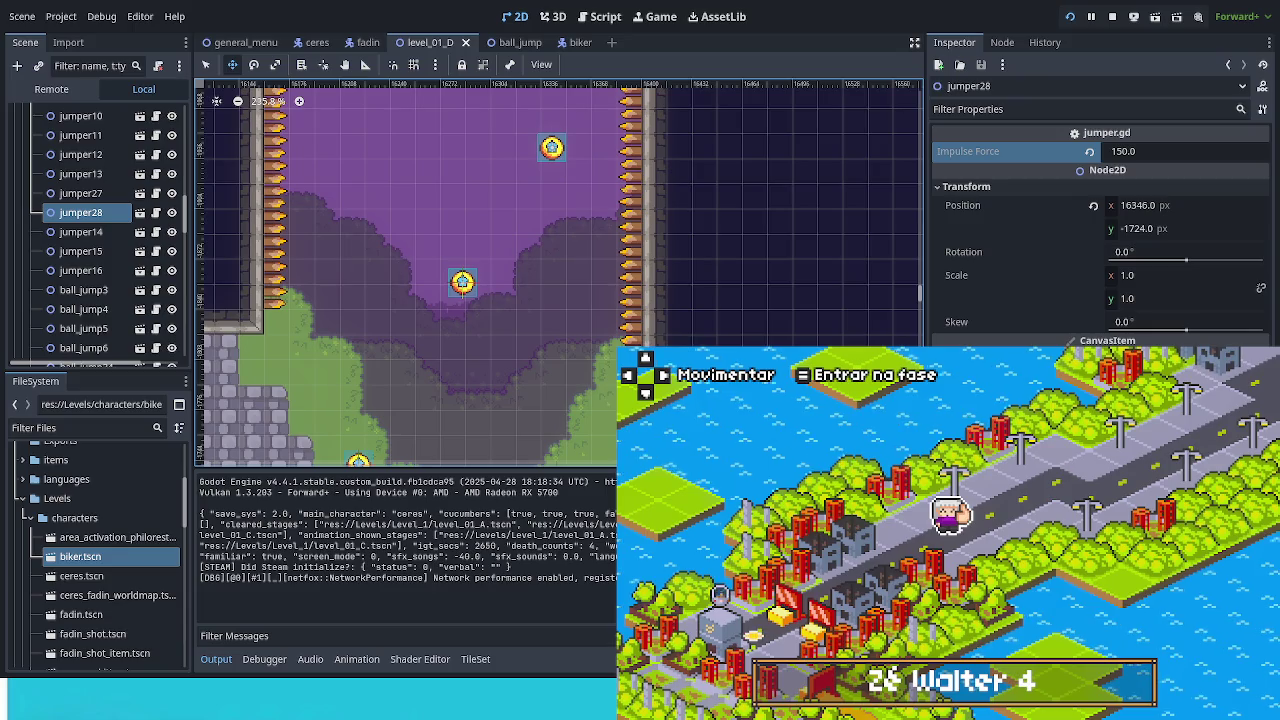
{"action": "key", "text": "Return"}
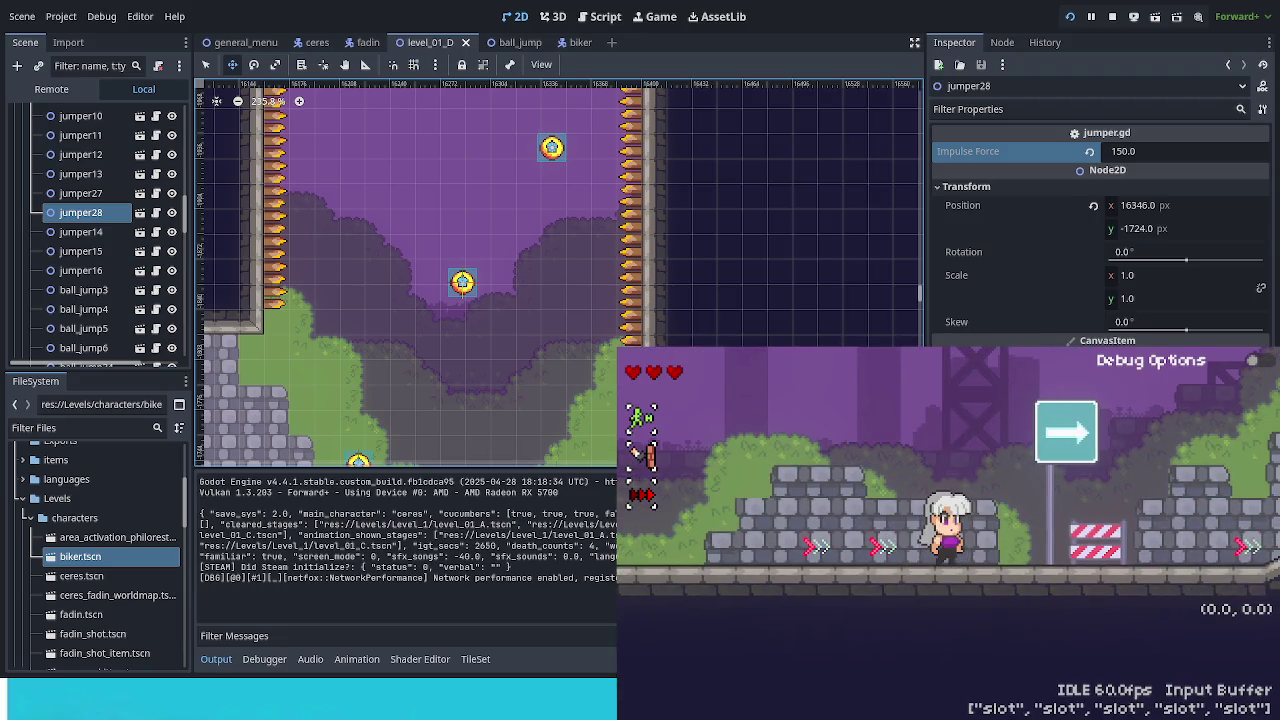
Spawn the bike from Debug Options and ride right through the stage.
{"action": "left_click", "coordinate": [1258, 360]}
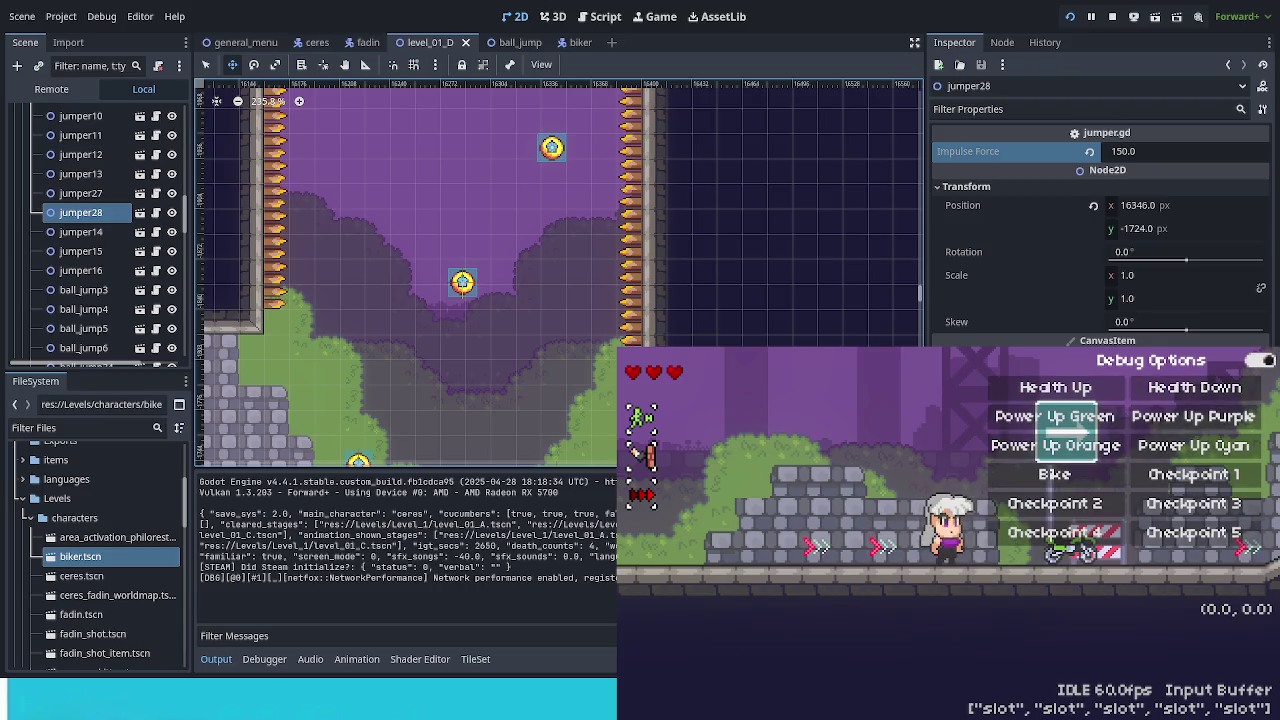
{"action": "left_click", "coordinate": [1258, 360]}
{"action": "key", "text": "Right"}
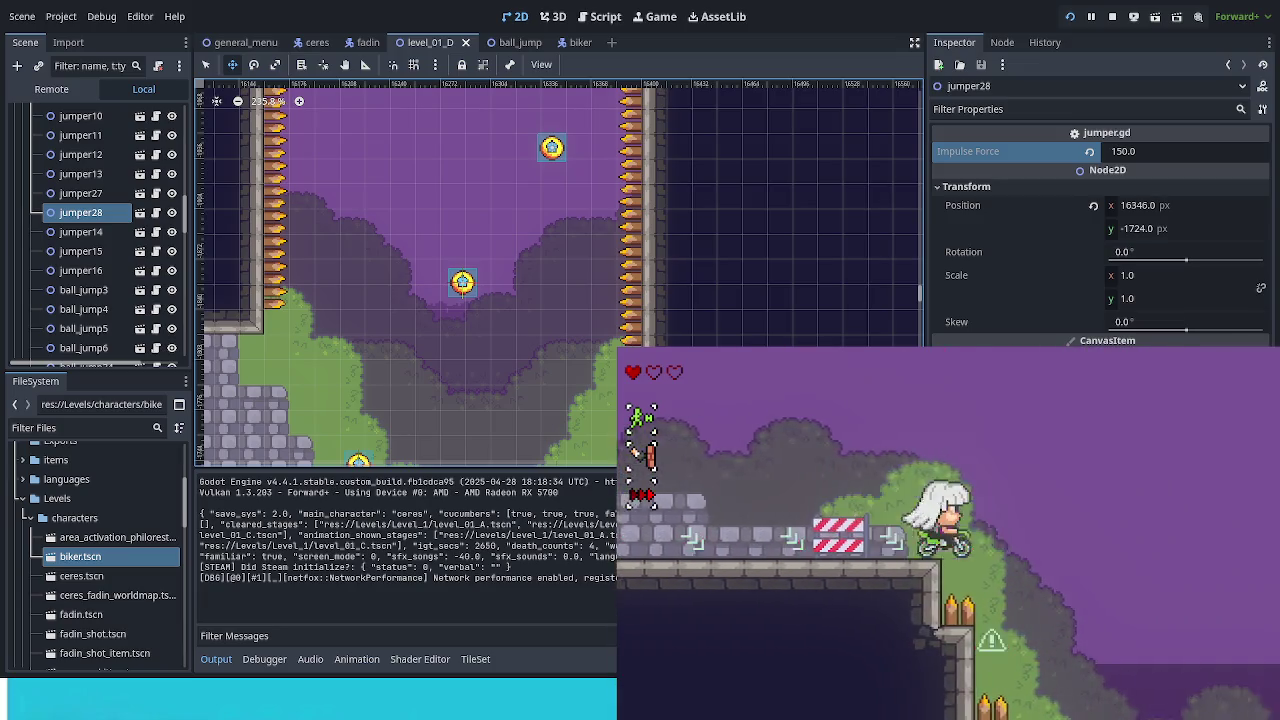
{"action": "key", "text": "F1"}
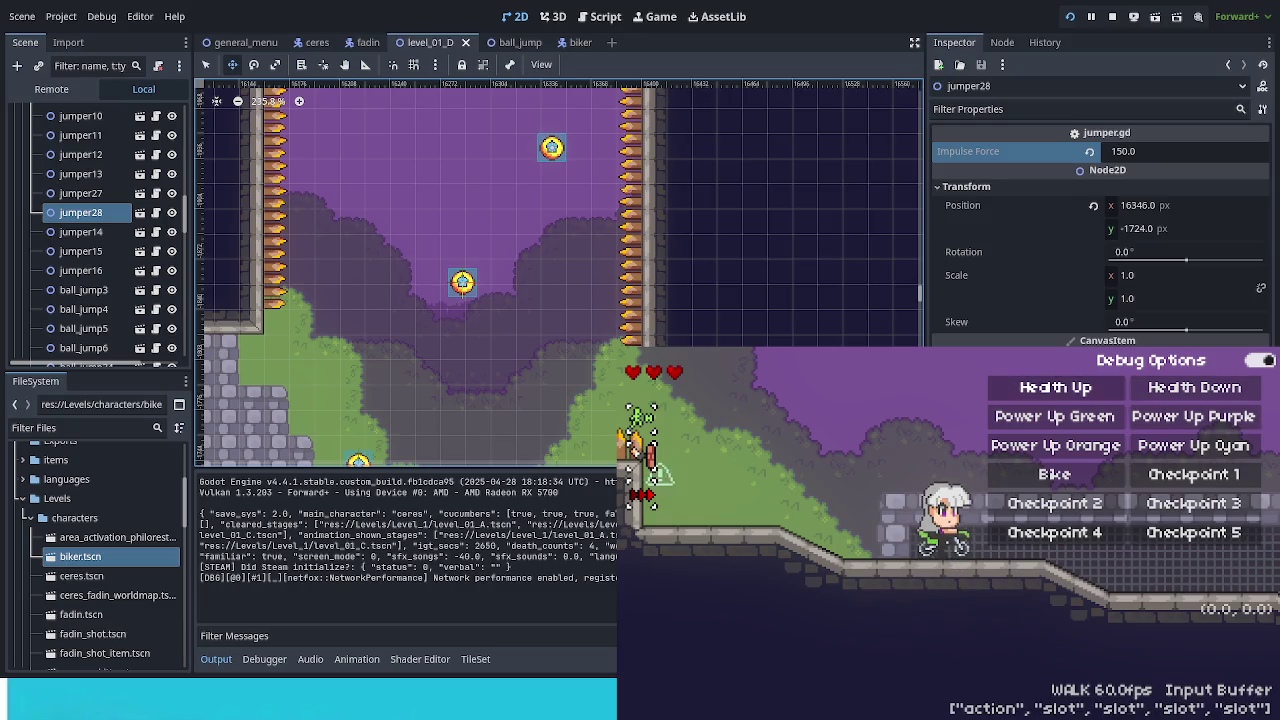
{"action": "key", "text": "F1"}
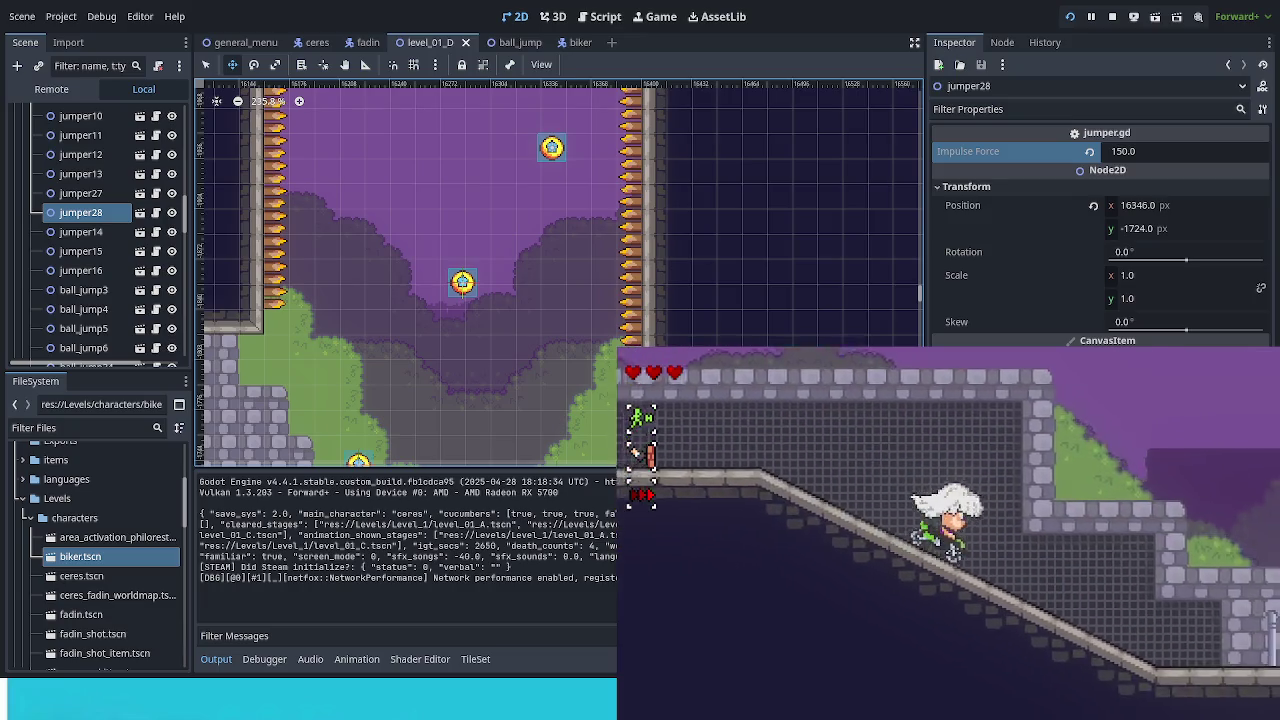
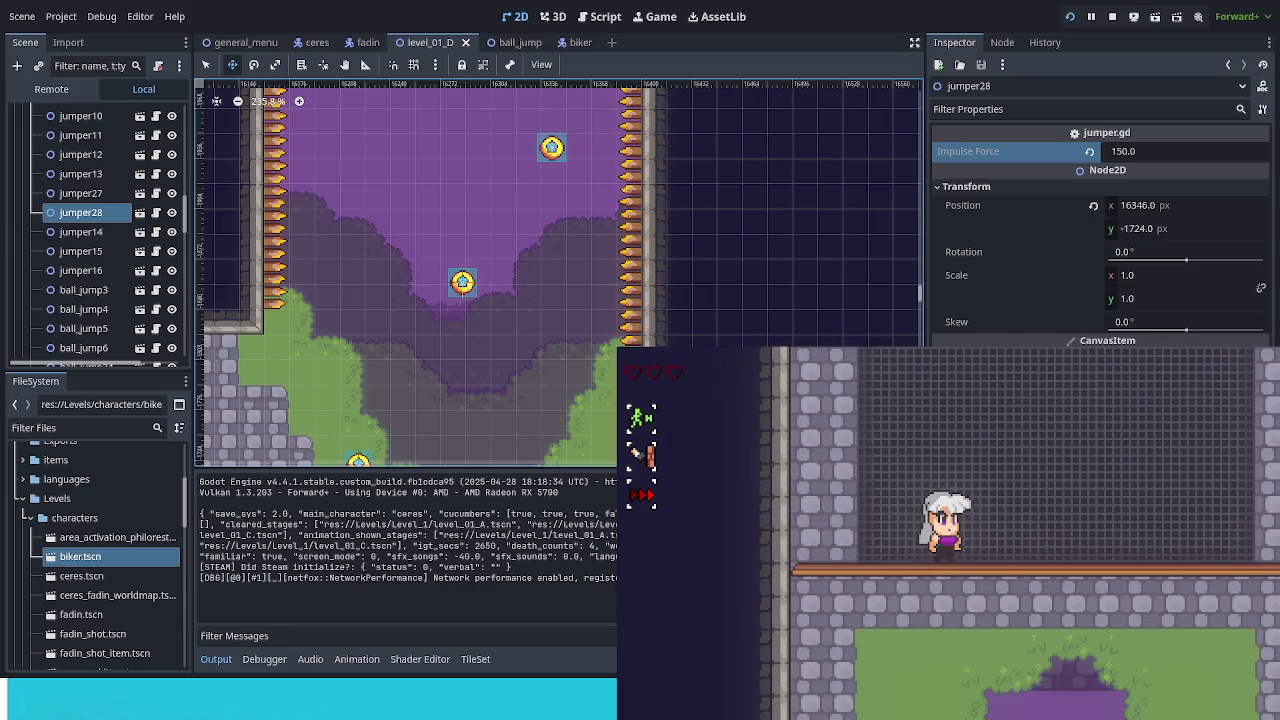
Open the running game's debug options and bring the narrow purple shaft into view.
{"action": "key", "text": "F1"}
{"action": "key", "text": "F1"}
{"action": "scroll", "coordinate": [697, 251], "scroll_direction": "down", "scroll_amount": 5}
{"action": "mouse_move", "coordinate": [697, 251]}
{"action": "left_mouse_down"}
{"action": "mouse_move", "coordinate": [542, 140]}
{"action": "mouse_move", "coordinate": [470, 250]}
{"action": "mouse_move", "coordinate": [406, 103]}
{"action": "mouse_move", "coordinate": [366, 120]}
{"action": "mouse_move", "coordinate": [400, 135]}
{"action": "mouse_move", "coordinate": [470, 240]}
{"action": "mouse_move", "coordinate": [570, 335]}
{"action": "mouse_move", "coordinate": [649, 320]}
{"action": "mouse_move", "coordinate": [669, 151]}
{"action": "mouse_move", "coordinate": [720, 123]}
{"action": "left_mouse_up"}
Duplicate jumper28 as jumper29, place it in the spiked room at (16717, -2572), and save.
{"action": "key", "text": "ctrl+d"}
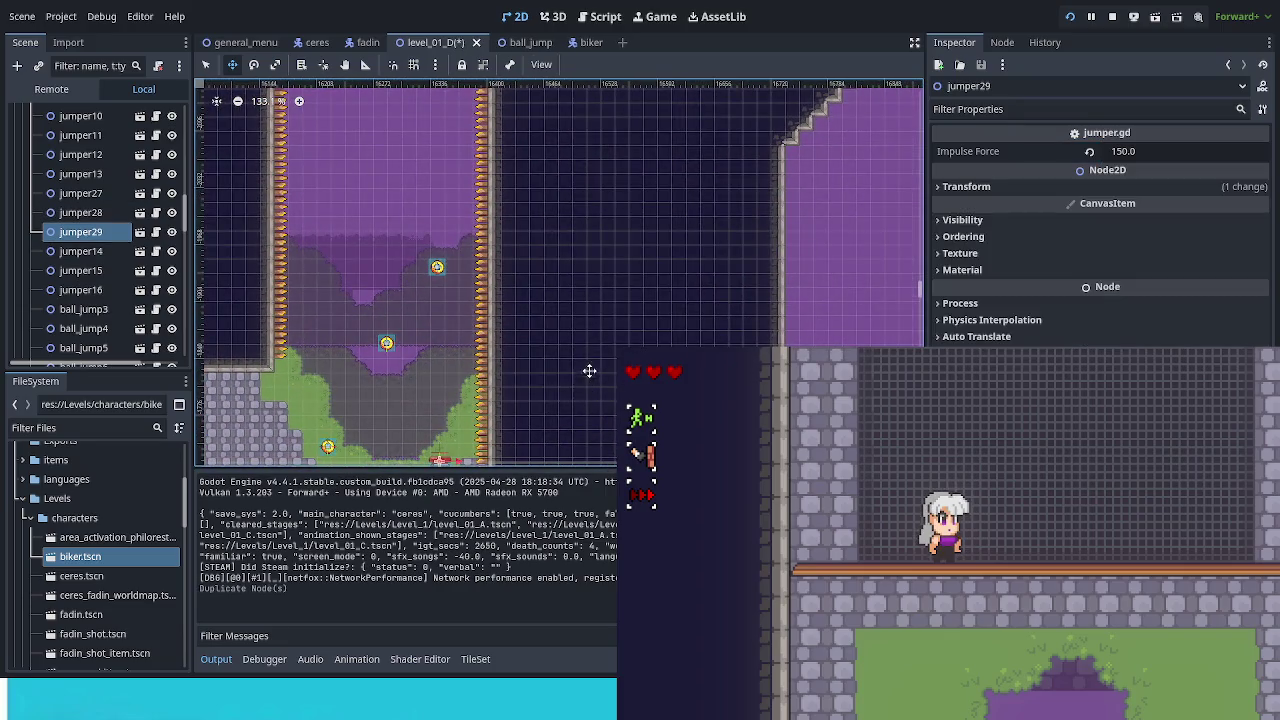
{"action": "mouse_move", "coordinate": [488, 447]}
{"action": "left_mouse_down"}
{"action": "mouse_move", "coordinate": [610, 235]}
{"action": "mouse_move", "coordinate": [640, 150]}
{"action": "left_mouse_up"}
{"action": "left_click_drag", "start_coordinate": [677, 211], "coordinate": [612, 93]}
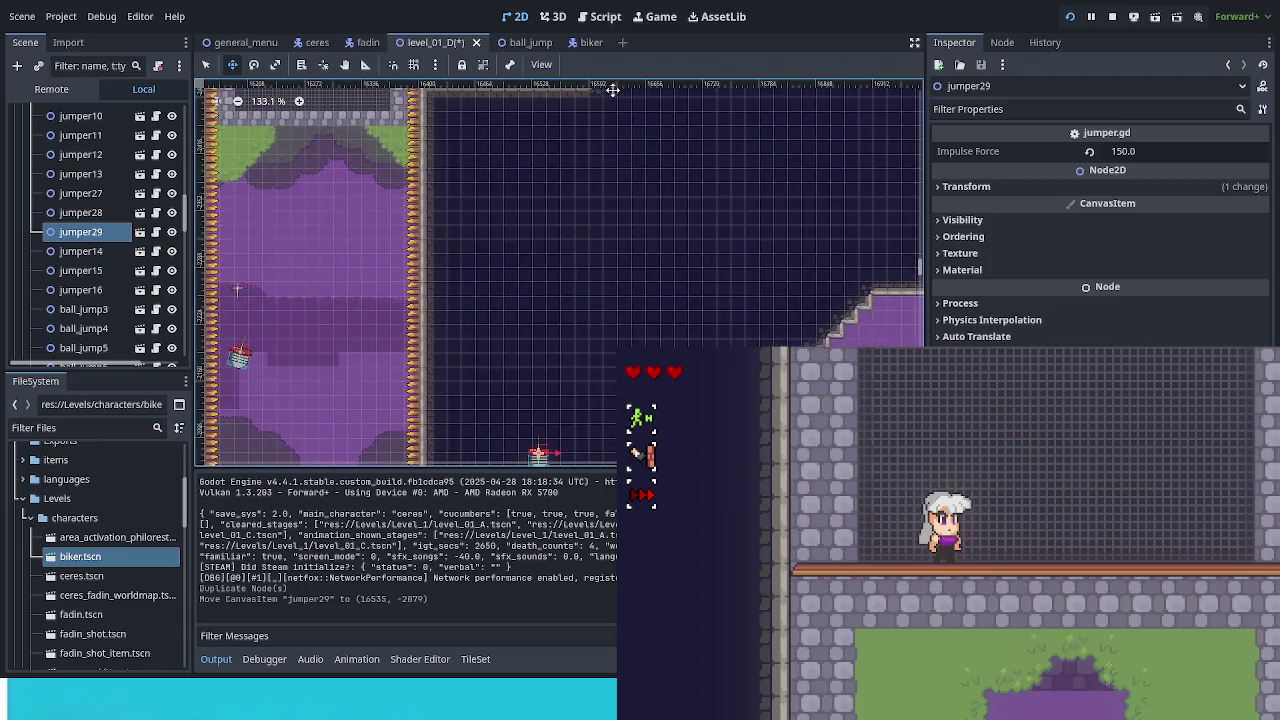
{"action": "mouse_move", "coordinate": [647, 342]}
{"action": "left_mouse_down"}
{"action": "mouse_move", "coordinate": [657, 148]}
{"action": "mouse_move", "coordinate": [591, 391]}
{"action": "mouse_move", "coordinate": [744, 190]}
{"action": "mouse_move", "coordinate": [681, 337]}
{"action": "left_mouse_up"}
{"action": "left_click_drag", "start_coordinate": [608, 392], "coordinate": [579, 404]}
{"action": "key", "text": "ctrl+s"}
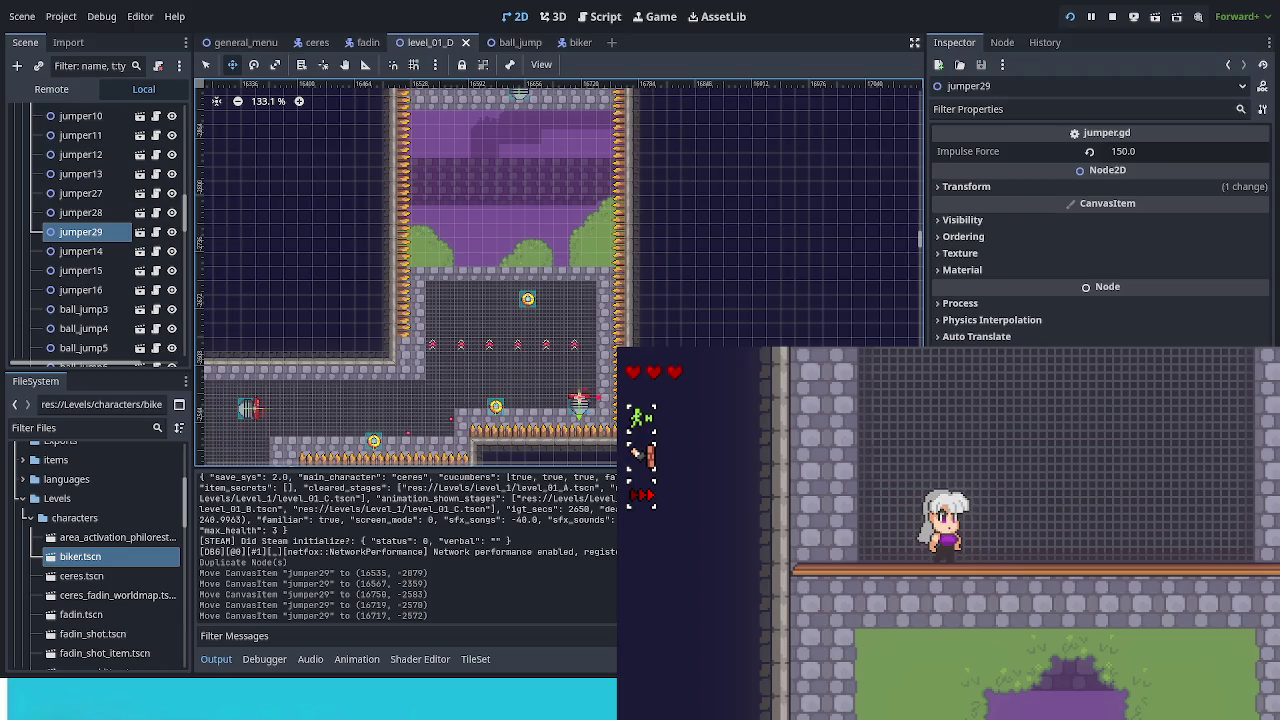
Zoom in on jumper29 and move the running game's character onto the motorbike.
{"action": "scroll", "coordinate": [700, 323], "scroll_direction": "up", "scroll_amount": 4}
{"action": "scroll", "coordinate": [565, 115], "scroll_direction": "up", "scroll_amount": 1}
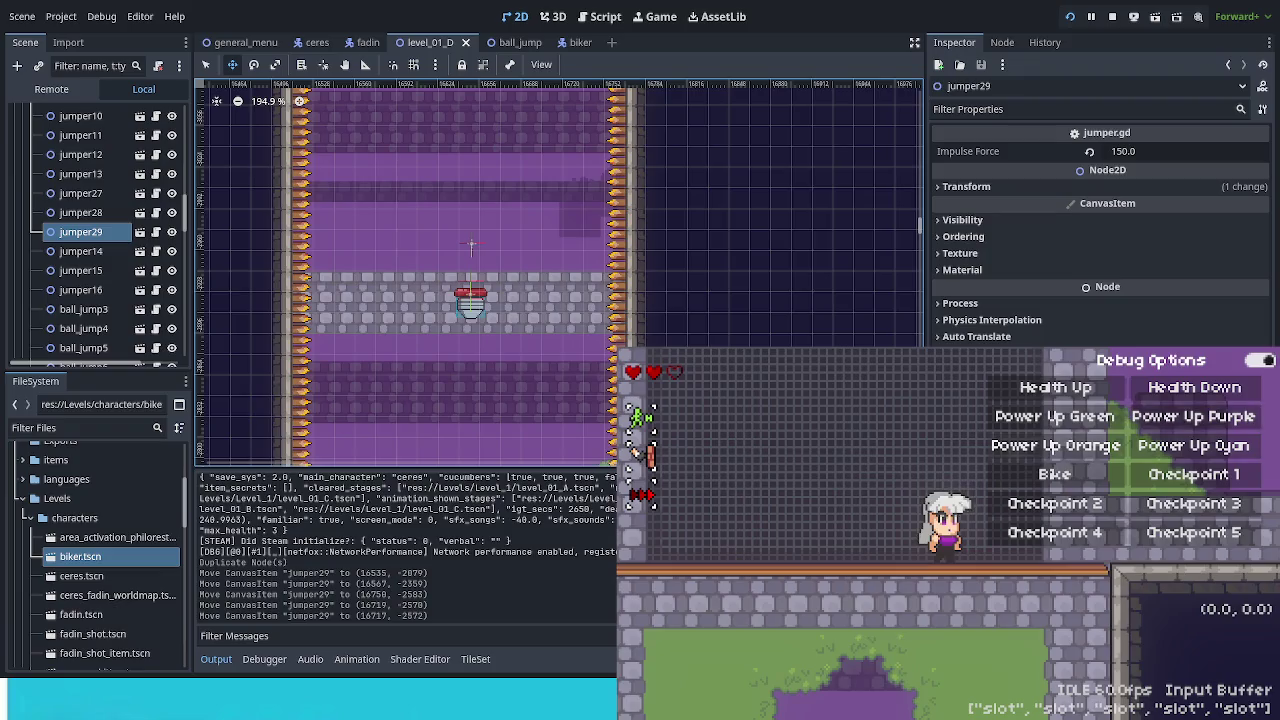
{"action": "key", "text": "Right"}
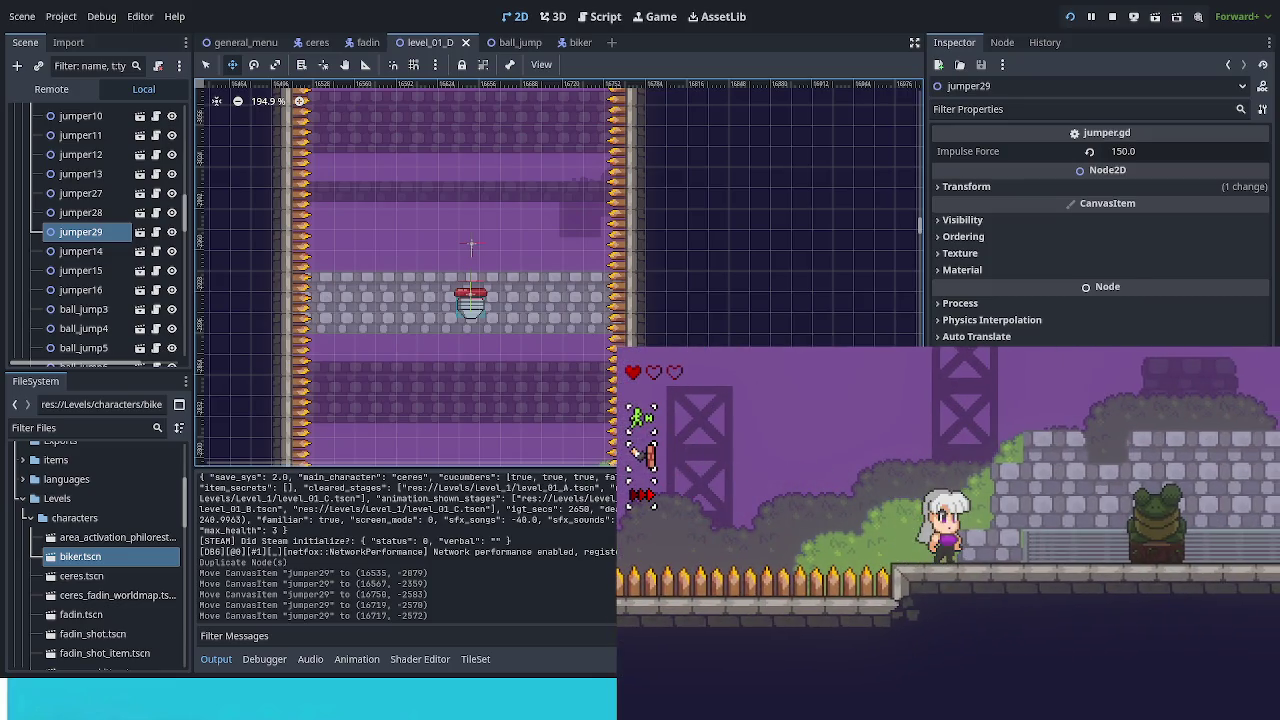
{"action": "scroll", "coordinate": [706, 286], "scroll_direction": "down", "scroll_amount": 2}
Survey the level around jumper29 at (16717, -2572) and duplicate it to make jumper30.
{"action": "mouse_move", "coordinate": [677, 246]}
{"action": "left_mouse_down"}
{"action": "mouse_move", "coordinate": [249, 380]}
{"action": "mouse_move", "coordinate": [407, 395]}
{"action": "left_mouse_up"}
{"action": "scroll", "coordinate": [894, 191], "scroll_direction": "right", "scroll_amount": 5}
{"action": "scroll", "coordinate": [894, 191], "scroll_direction": "down", "scroll_amount": 3}
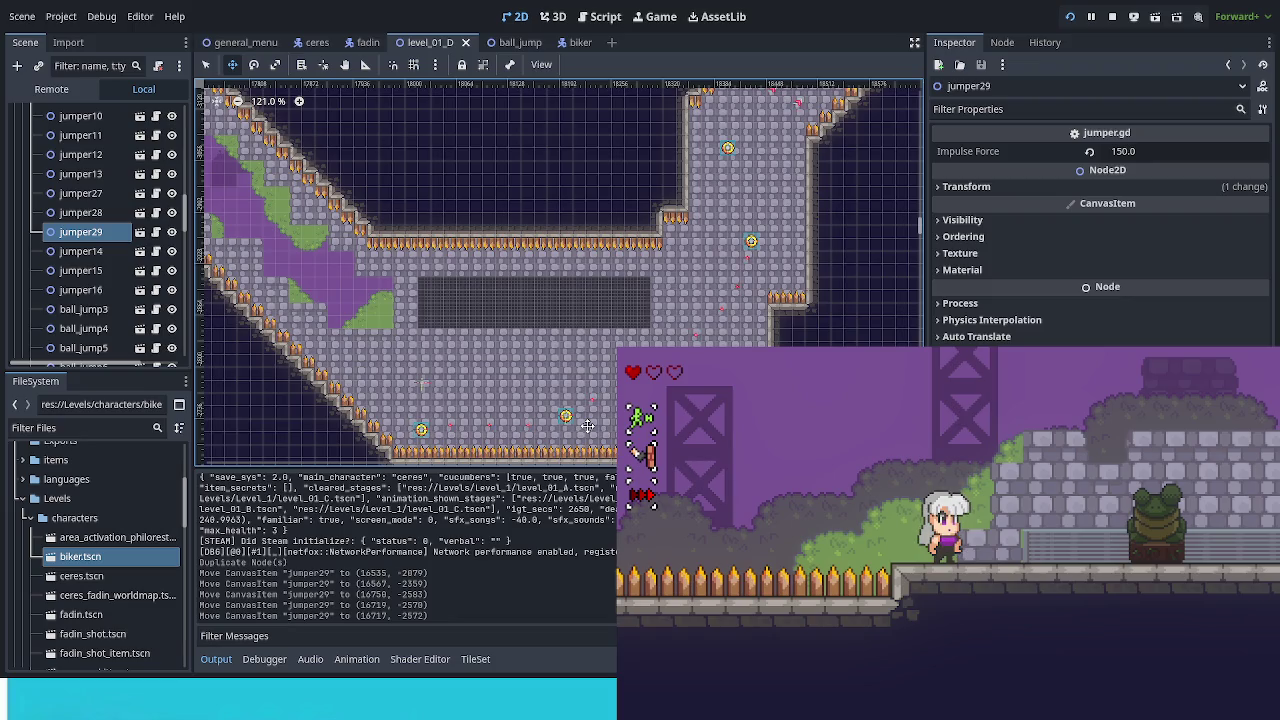
{"action": "scroll", "coordinate": [567, 414], "scroll_direction": "left", "scroll_amount": 10}
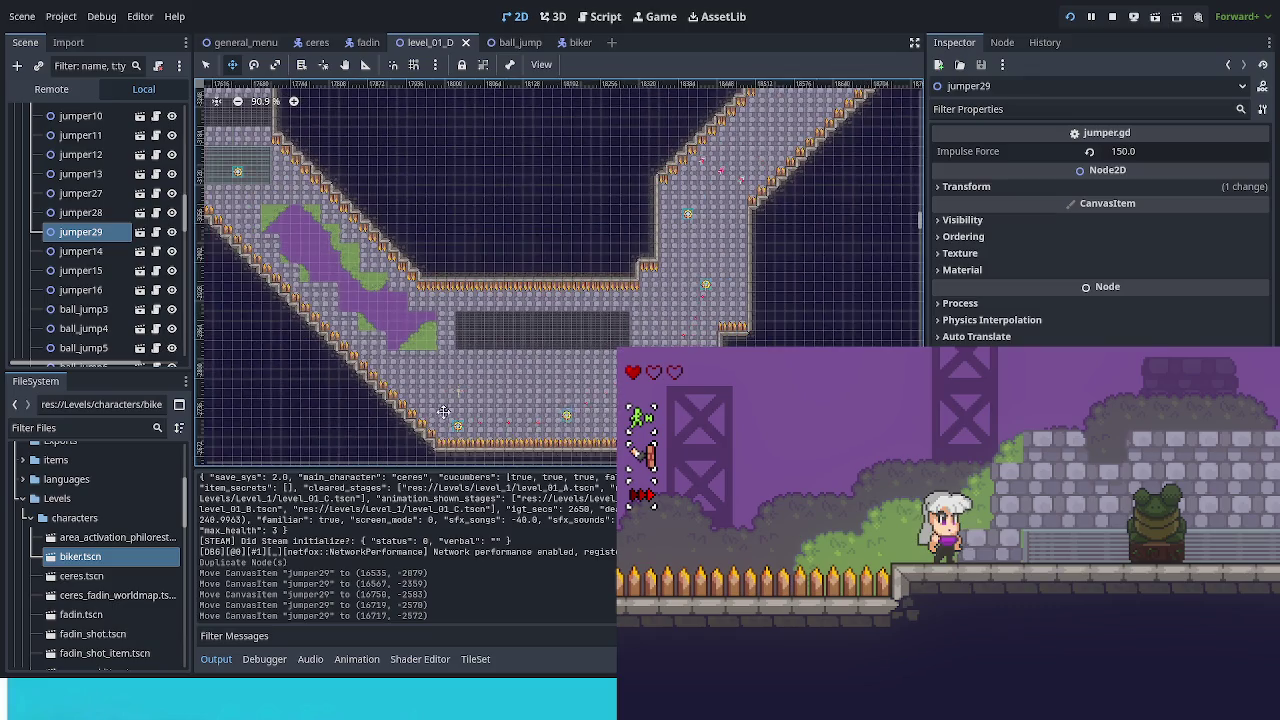
{"action": "scroll", "coordinate": [580, 420], "scroll_direction": "down", "scroll_amount": 3}
{"action": "scroll", "coordinate": [590, 435], "scroll_direction": "up", "scroll_amount": 1}
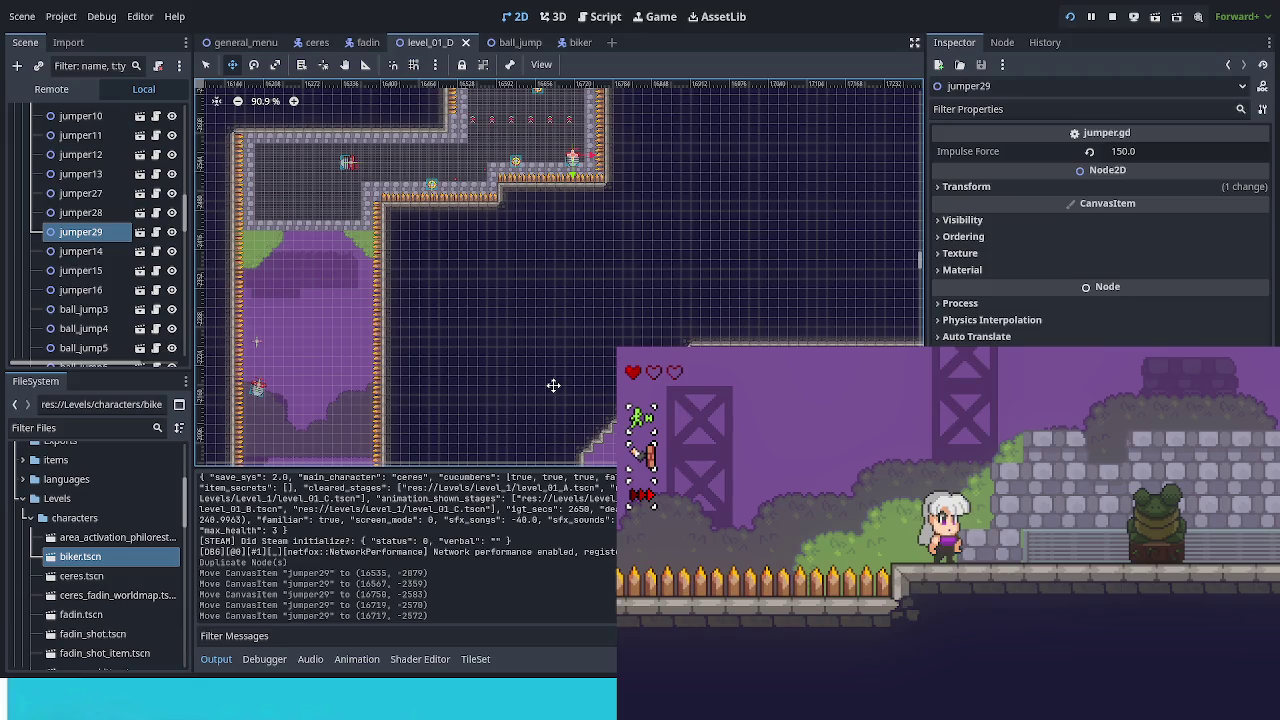
{"action": "key", "text": "ctrl+d"}
Move jumper30 away from jumper29 and rightward into the next, grated stone room.
{"action": "left_click_drag", "start_coordinate": [554, 273], "coordinate": [726, 251]}
{"action": "scroll", "coordinate": [600, 280], "scroll_direction": "right", "scroll_amount": 10}
{"action": "scroll", "coordinate": [600, 280], "scroll_direction": "up", "scroll_amount": 4}
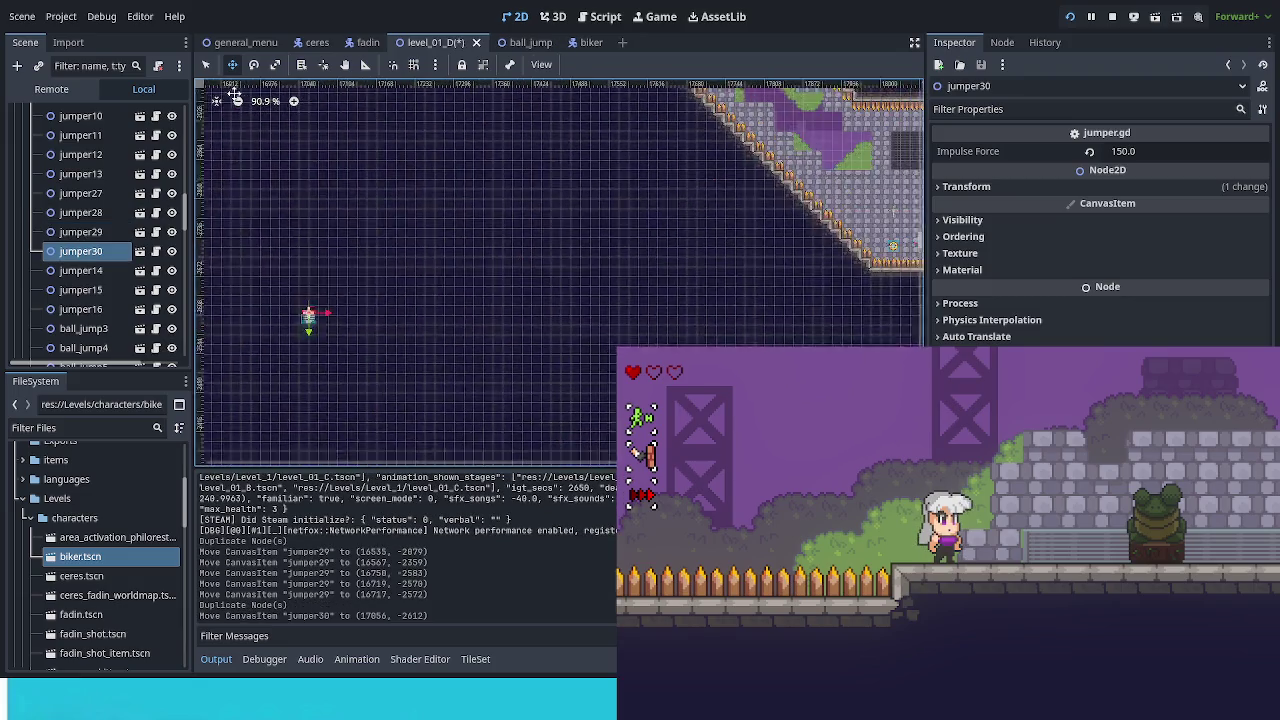
{"action": "left_click_drag", "start_coordinate": [458, 306], "coordinate": [908, 255]}
{"action": "scroll", "coordinate": [640, 290], "scroll_direction": "right", "scroll_amount": 10}
{"action": "mouse_move", "coordinate": [340, 318]}
{"action": "left_mouse_down"}
{"action": "mouse_move", "coordinate": [691, 289]}
{"action": "mouse_move", "coordinate": [648, 287]}
{"action": "mouse_move", "coordinate": [645, 301]}
{"action": "mouse_move", "coordinate": [659, 299]}
{"action": "left_mouse_up"}
{"action": "scroll", "coordinate": [648, 287], "scroll_direction": "up", "scroll_amount": 8}
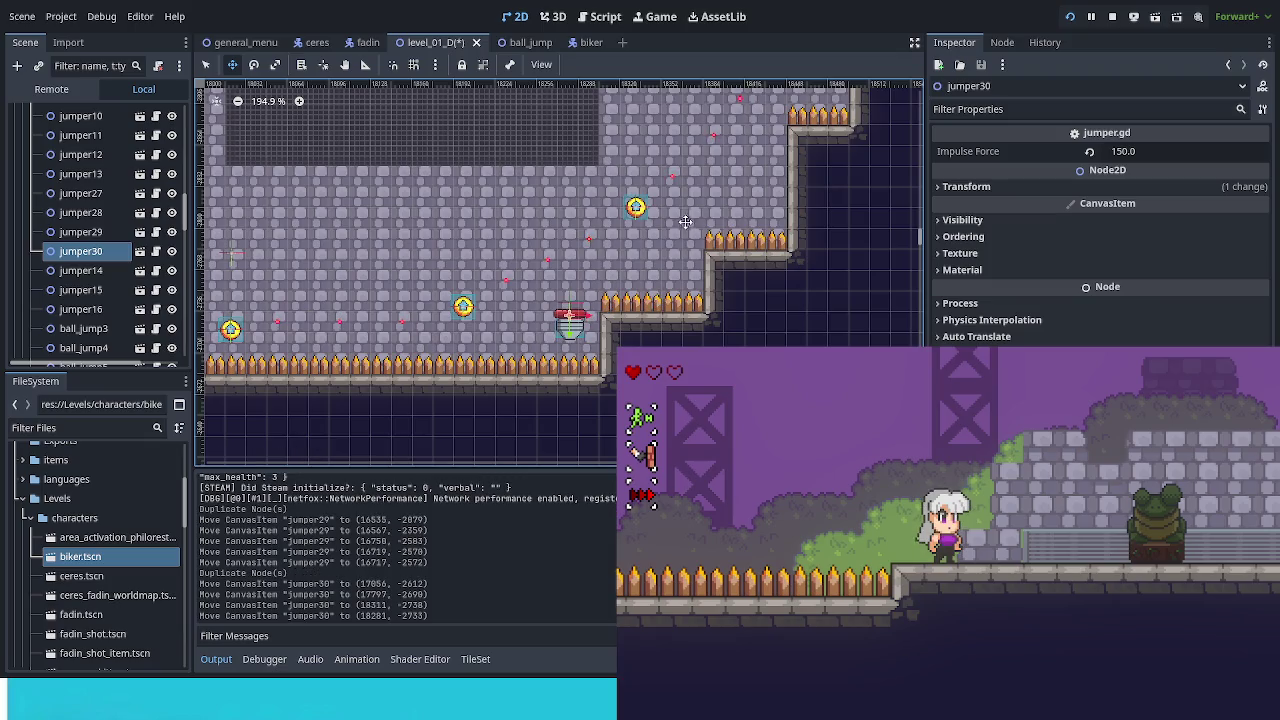
{"action": "scroll", "coordinate": [700, 290], "scroll_direction": "up", "scroll_amount": 3}
{"action": "scroll", "coordinate": [700, 290], "scroll_direction": "left", "scroll_amount": 3}
{"action": "scroll", "coordinate": [815, 285], "scroll_direction": "left", "scroll_amount": 3}
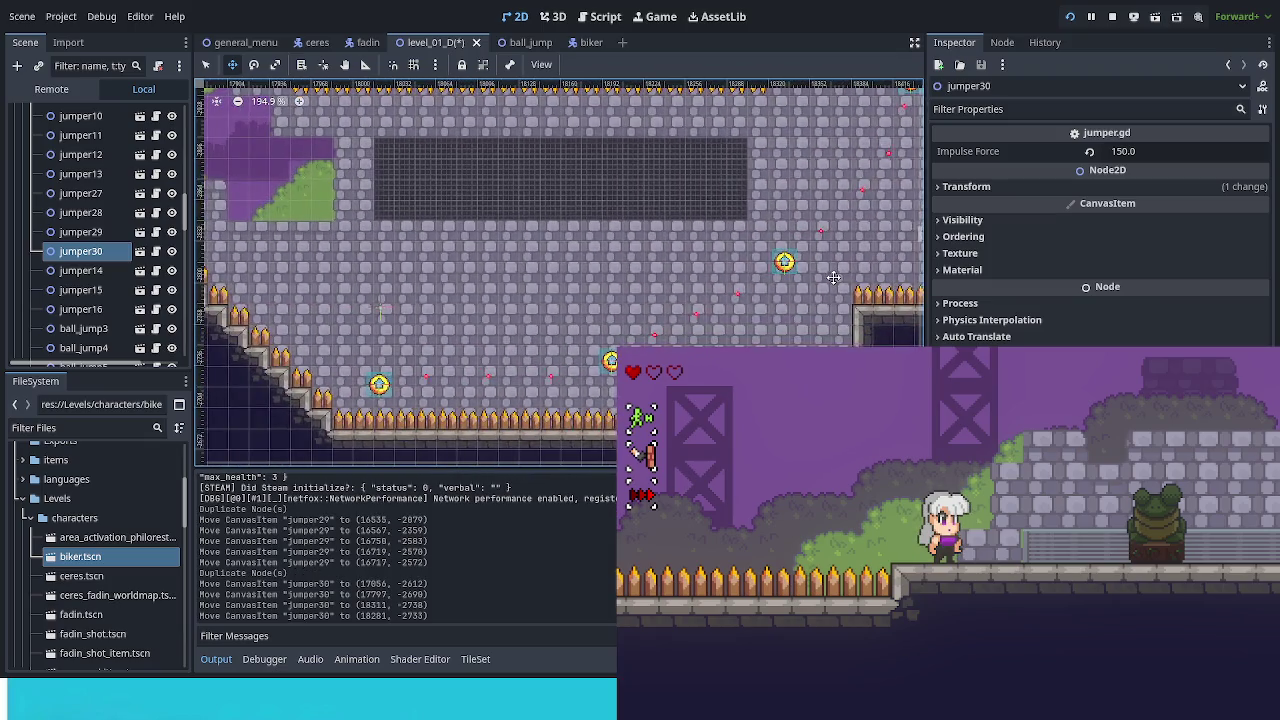
Settle jumper30 on the room's floor at (18128, -2732) and duplicate it as jumper31.
{"action": "left_click_drag", "start_coordinate": [829, 277], "coordinate": [776, 311]}
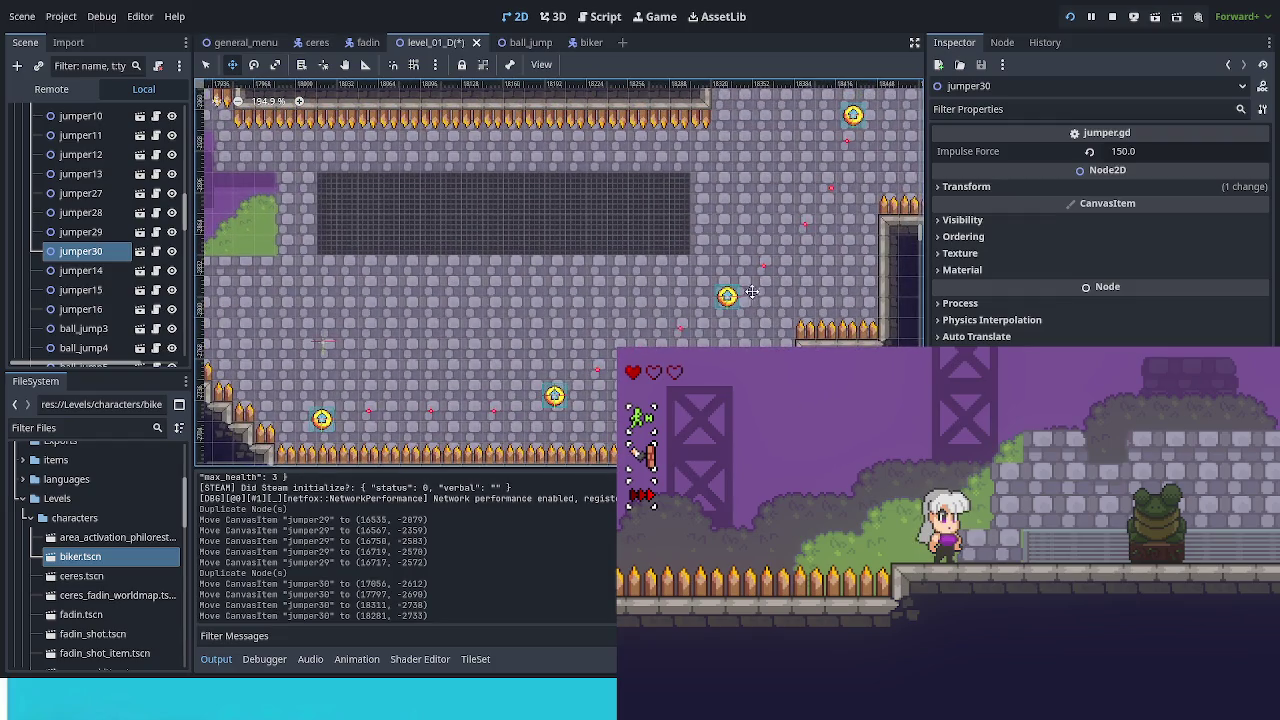
{"action": "scroll", "coordinate": [752, 291], "scroll_direction": "up", "scroll_amount": 8}
{"action": "scroll", "coordinate": [650, 200], "scroll_direction": "right", "scroll_amount": 5}
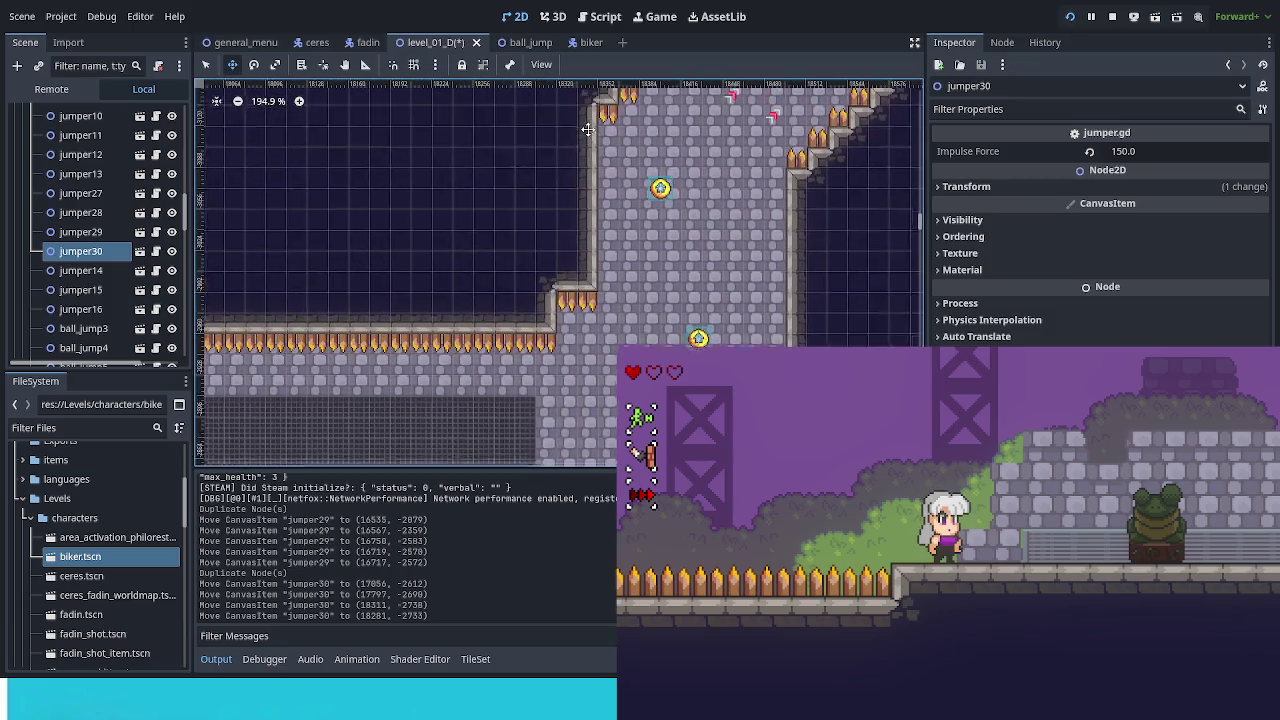
{"action": "scroll", "coordinate": [700, 220], "scroll_direction": "down", "scroll_amount": 9}
{"action": "scroll", "coordinate": [740, 260], "scroll_direction": "left", "scroll_amount": 5}
{"action": "scroll", "coordinate": [762, 269], "scroll_direction": "up", "scroll_amount": 1}
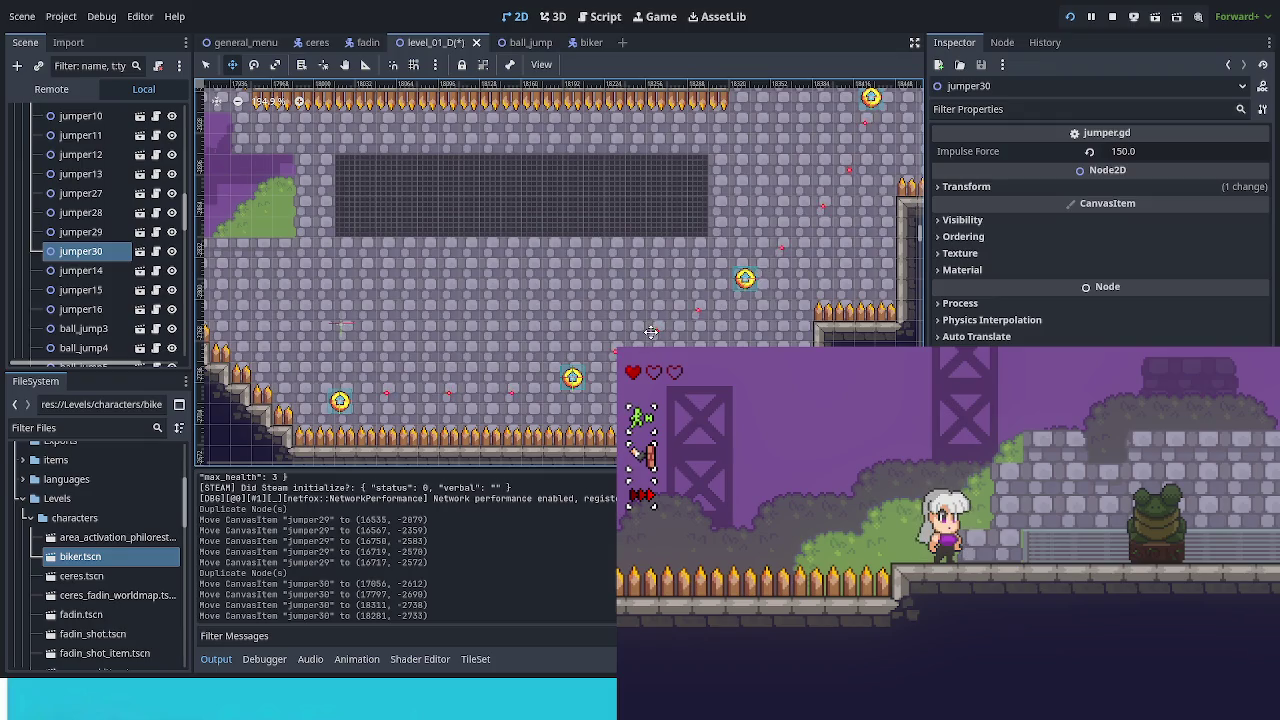
{"action": "mouse_move", "coordinate": [692, 391]}
{"action": "left_mouse_down"}
{"action": "mouse_move", "coordinate": [585, 360]}
{"action": "mouse_move", "coordinate": [526, 384]}
{"action": "mouse_move", "coordinate": [543, 389]}
{"action": "left_mouse_up"}
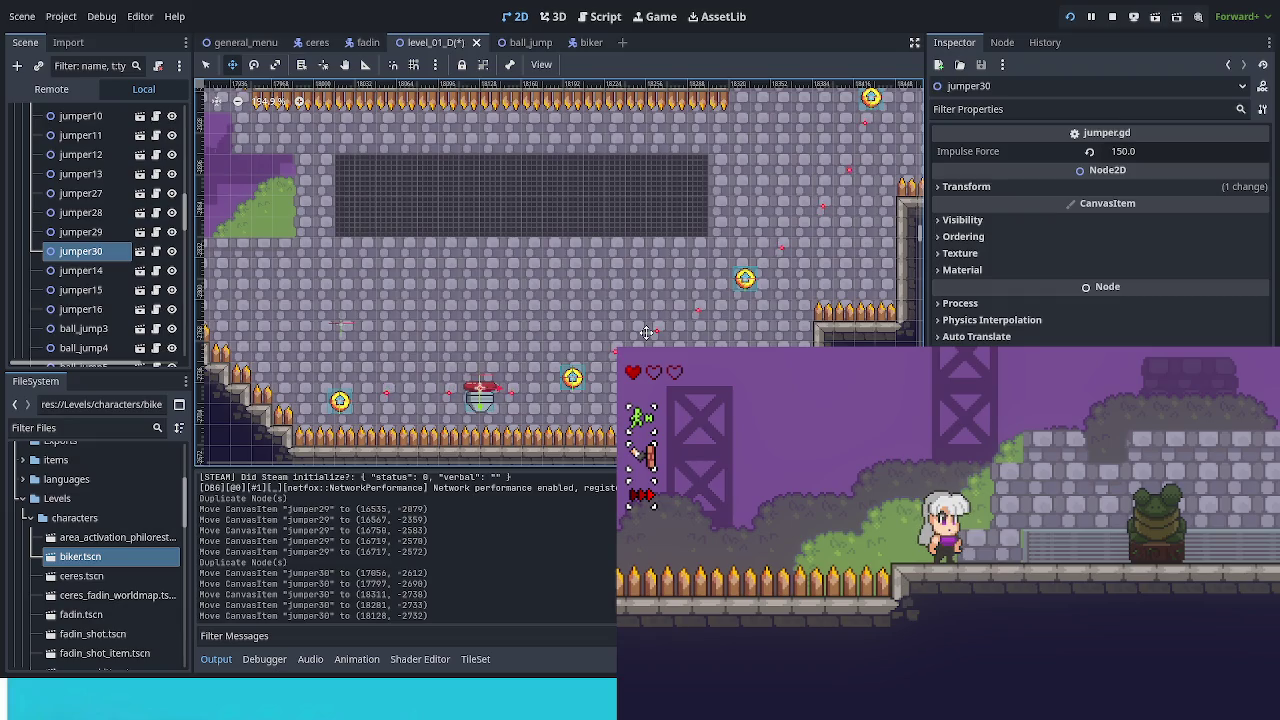
{"action": "key", "text": "ctrl+d"}
Raise jumper31 toward the ceiling and set its Rotation to exactly 90°.
{"action": "left_click_drag", "start_coordinate": [539, 418], "coordinate": [557, 165]}
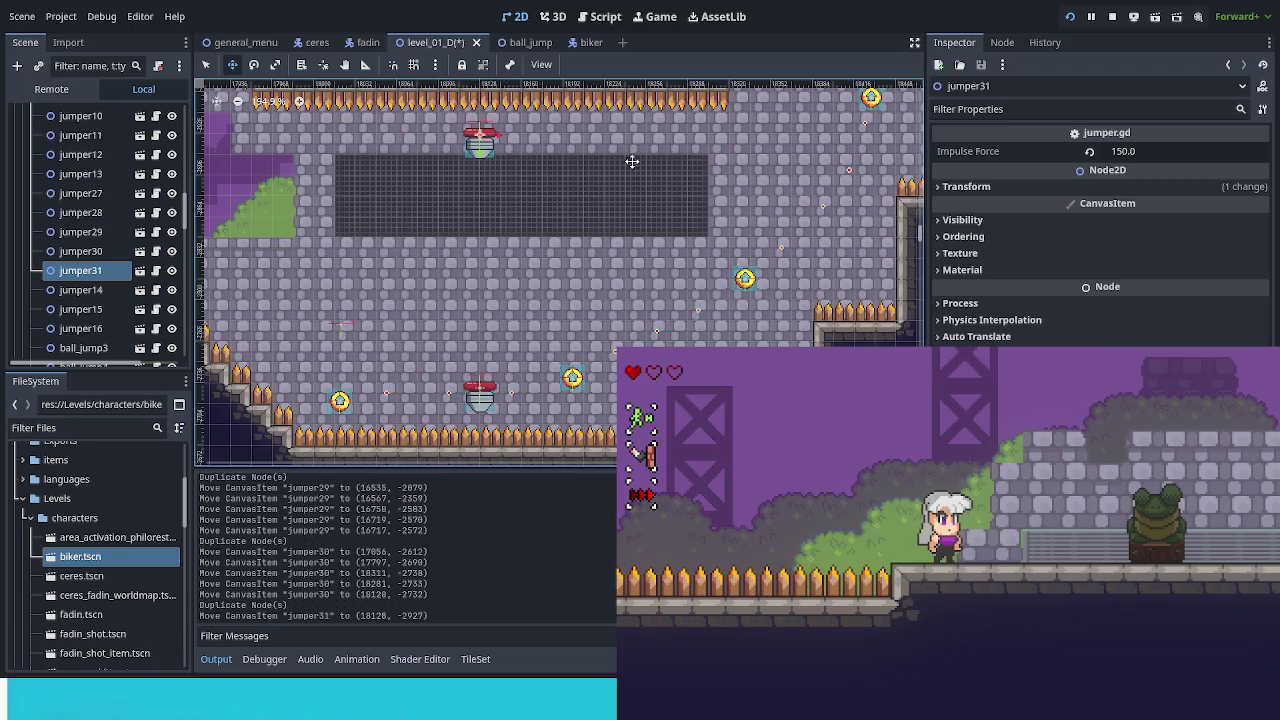
{"action": "left_click", "coordinate": [975, 186]}
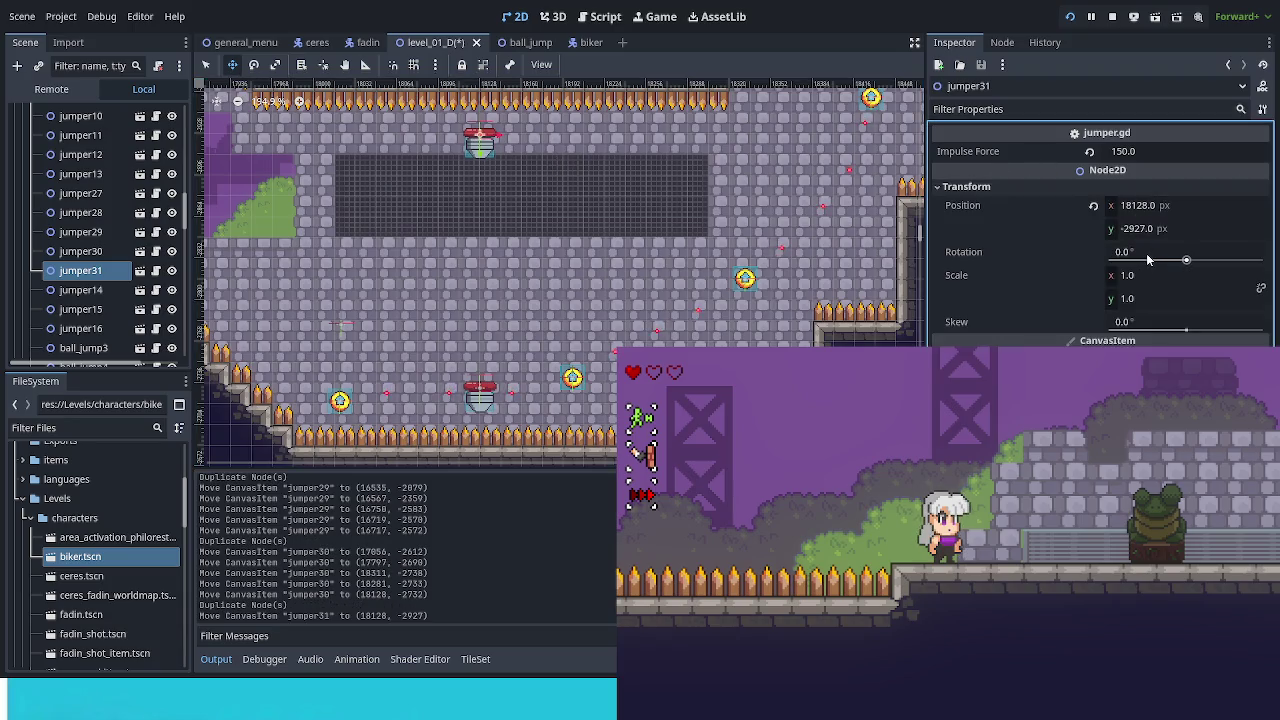
{"action": "left_click_drag", "start_coordinate": [1186, 261], "coordinate": [1207, 264]}
{"action": "left_click", "coordinate": [1162, 256]}
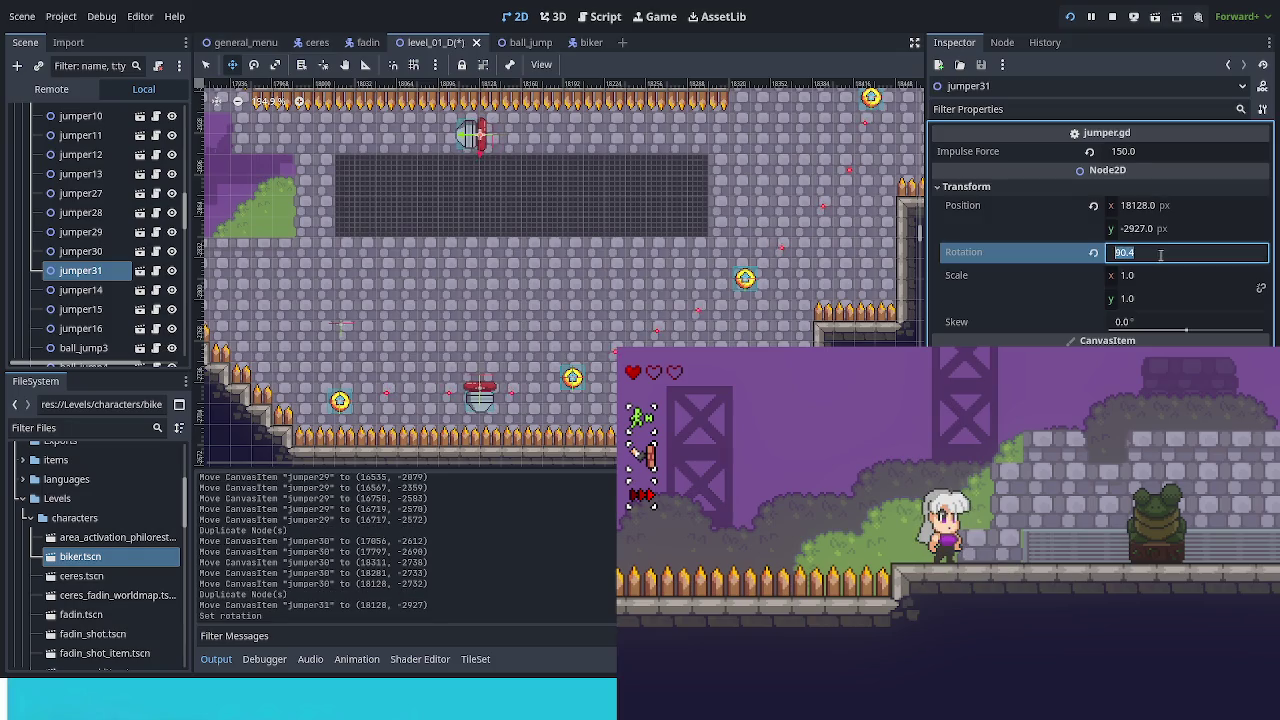
{"action": "type", "text": "0"}
{"action": "key", "text": "Return"}
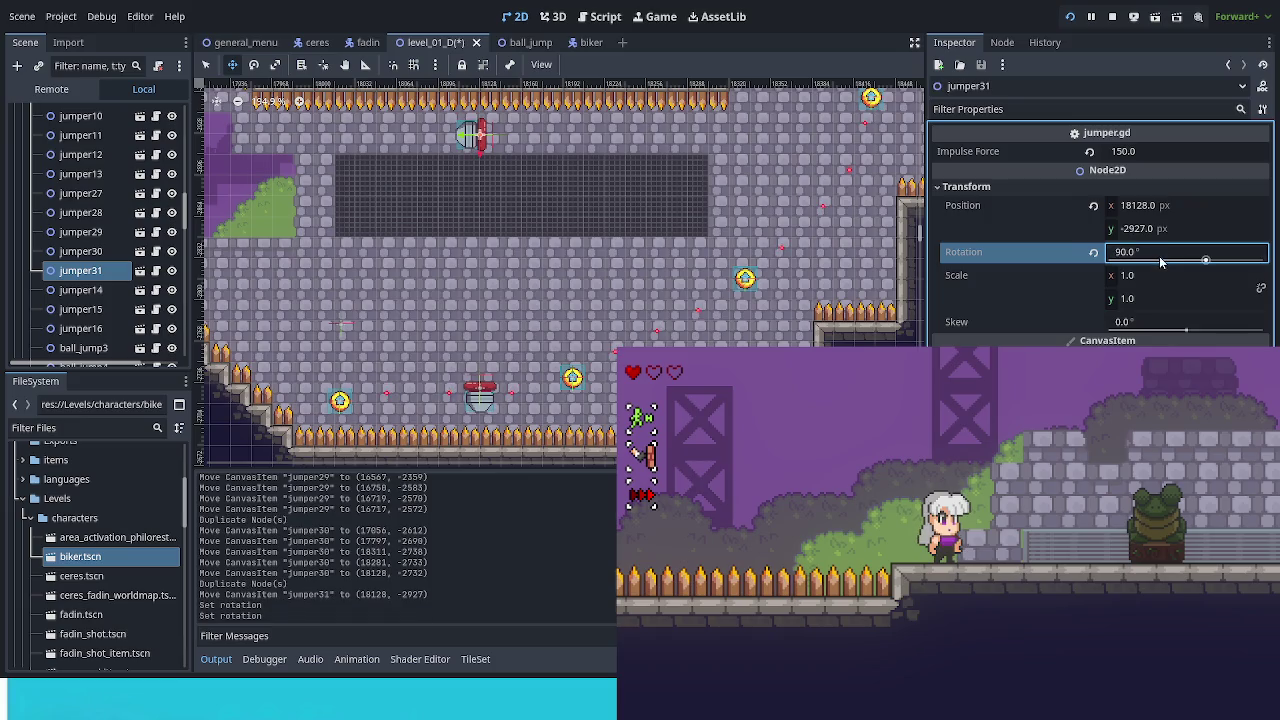
Lower jumper31 in the corridor to (18136, -2866) and duplicate it as jumper32.
{"action": "mouse_move", "coordinate": [549, 176]}
{"action": "left_mouse_down"}
{"action": "mouse_move", "coordinate": [565, 398]}
{"action": "mouse_move", "coordinate": [536, 154]}
{"action": "left_mouse_up"}
{"action": "left_click_drag", "start_coordinate": [657, 200], "coordinate": [528, 450]}
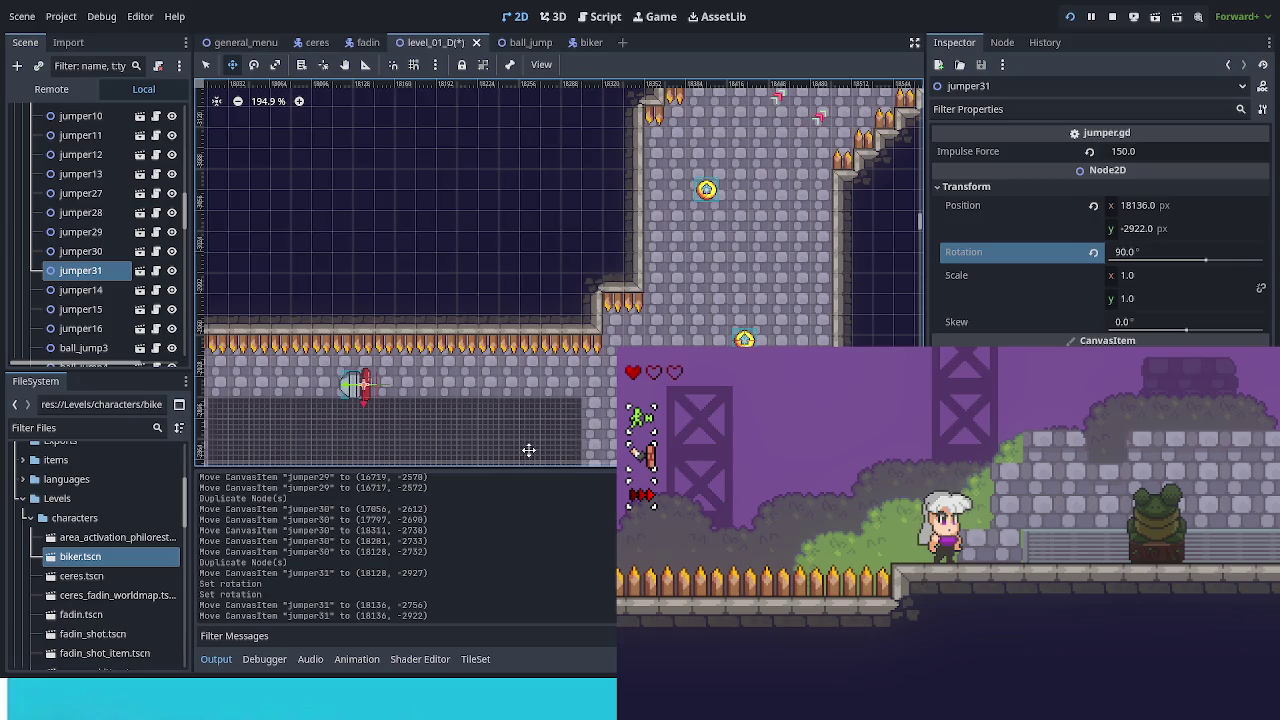
{"action": "left_click_drag", "start_coordinate": [569, 392], "coordinate": [566, 251]}
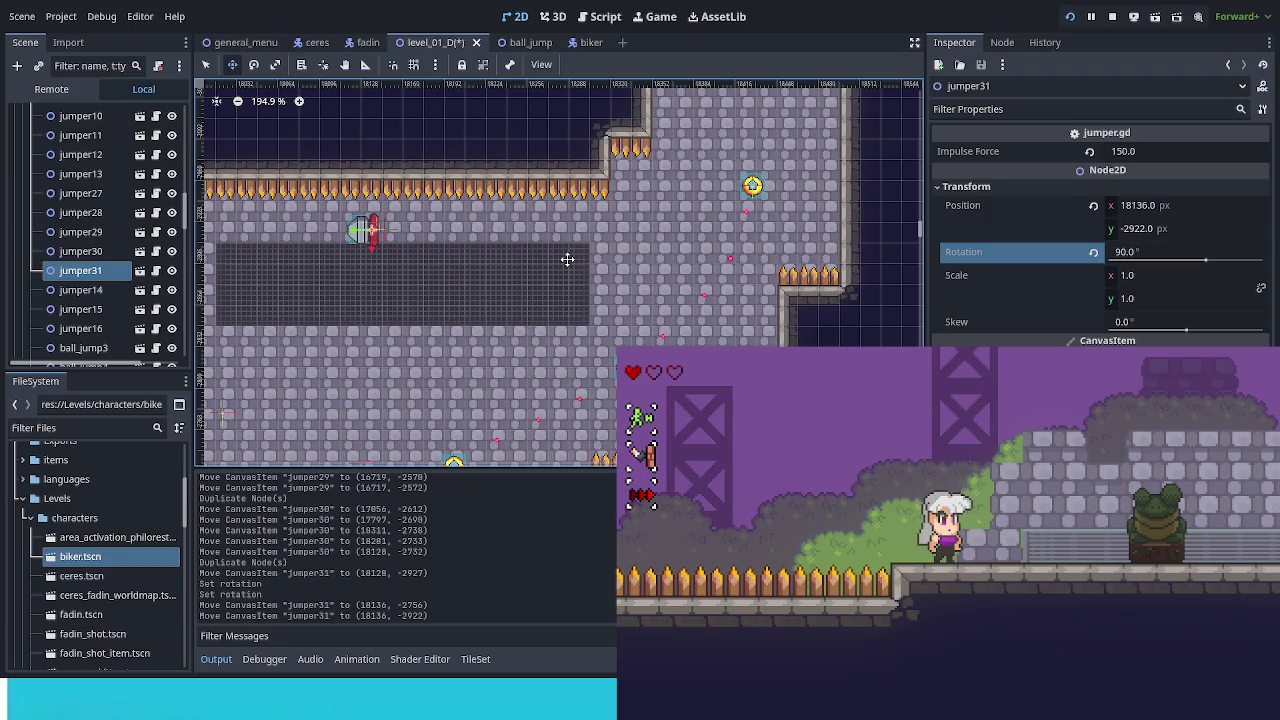
{"action": "mouse_move", "coordinate": [517, 253]}
{"action": "left_mouse_down"}
{"action": "mouse_move", "coordinate": [516, 322]}
{"action": "mouse_move", "coordinate": [457, 429]}
{"action": "left_mouse_up"}
{"action": "mouse_move", "coordinate": [645, 355]}
{"action": "left_mouse_down"}
{"action": "mouse_move", "coordinate": [627, 343]}
{"action": "mouse_move", "coordinate": [669, 197]}
{"action": "left_mouse_up"}
{"action": "key", "text": "ctrl+d"}
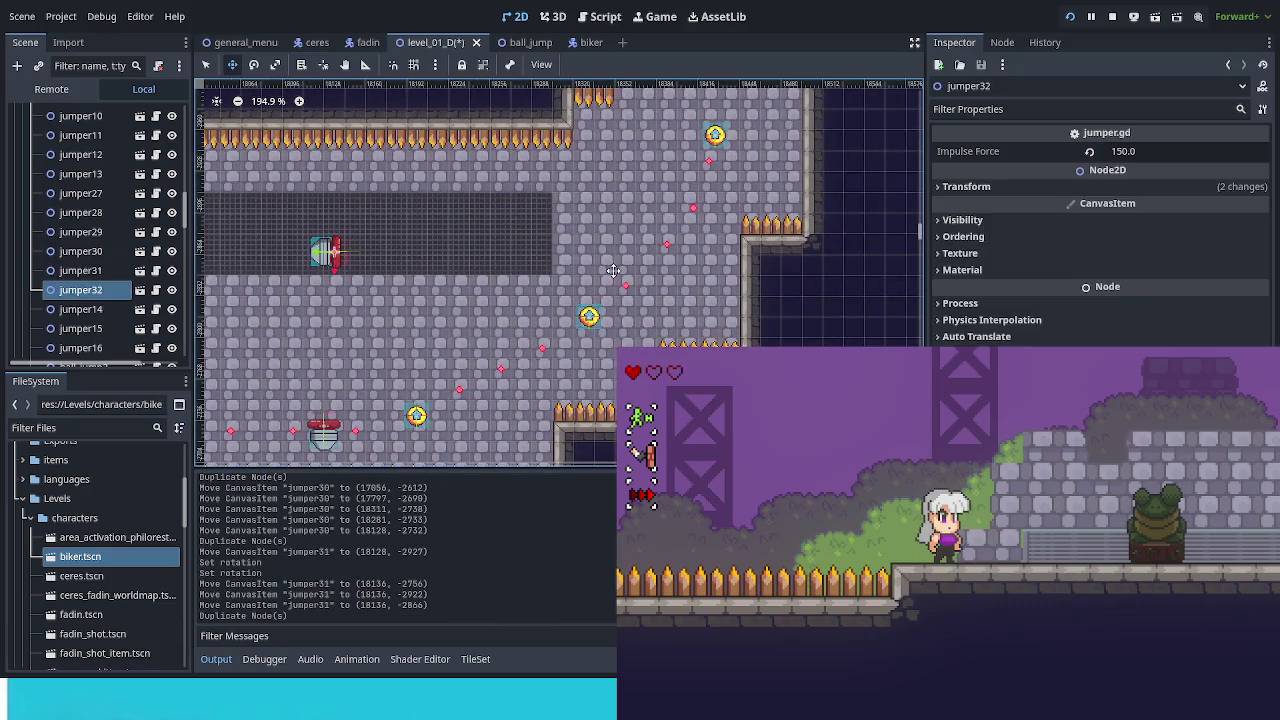
Move jumper32 into the right corridor, reset its rotation to 0°, and save.
{"action": "mouse_move", "coordinate": [537, 301]}
{"action": "left_mouse_down"}
{"action": "mouse_move", "coordinate": [820, 314]}
{"action": "mouse_move", "coordinate": [757, 337]}
{"action": "left_mouse_up"}
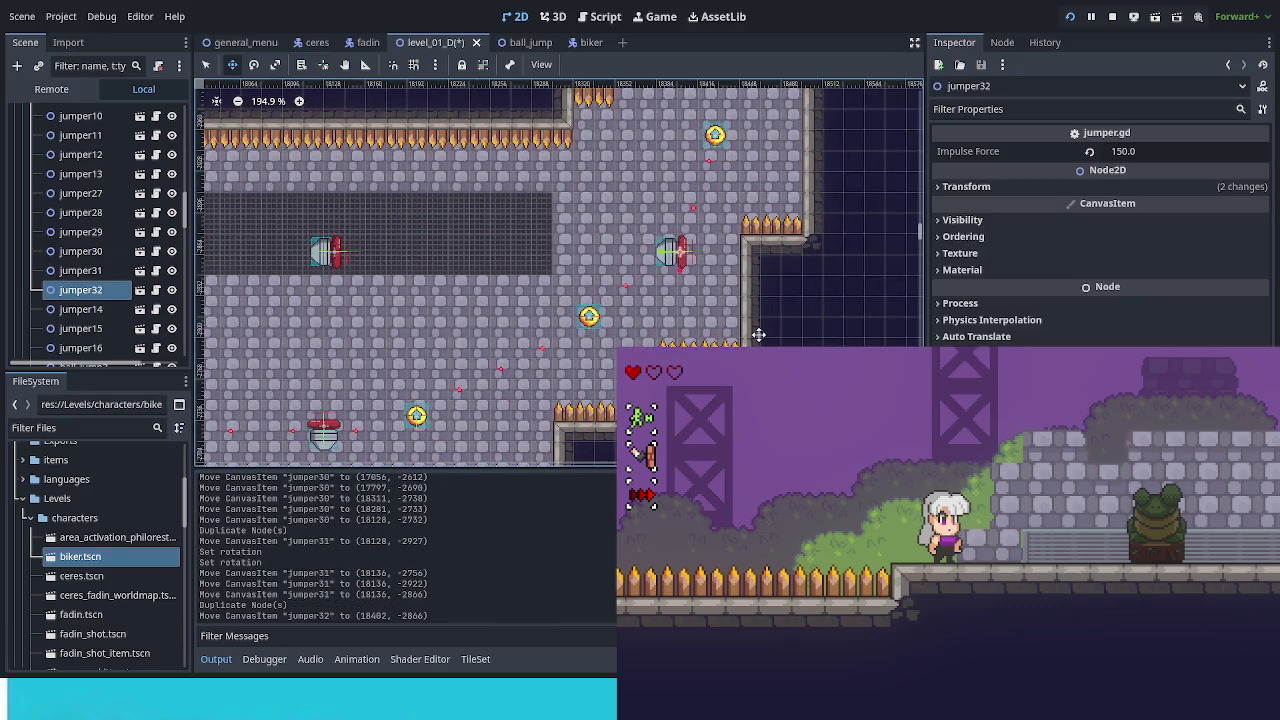
{"action": "scroll", "coordinate": [709, 309], "scroll_direction": "up", "scroll_amount": 2}
{"action": "scroll", "coordinate": [709, 309], "scroll_direction": "up", "scroll_amount": 2}
{"action": "mouse_move", "coordinate": [607, 435]}
{"action": "left_mouse_down"}
{"action": "mouse_move", "coordinate": [639, 169]}
{"action": "mouse_move", "coordinate": [640, 392]}
{"action": "left_mouse_up"}
{"action": "scroll", "coordinate": [640, 392], "scroll_direction": "down", "scroll_amount": 3}
{"action": "left_click_drag", "start_coordinate": [623, 268], "coordinate": [625, 341]}
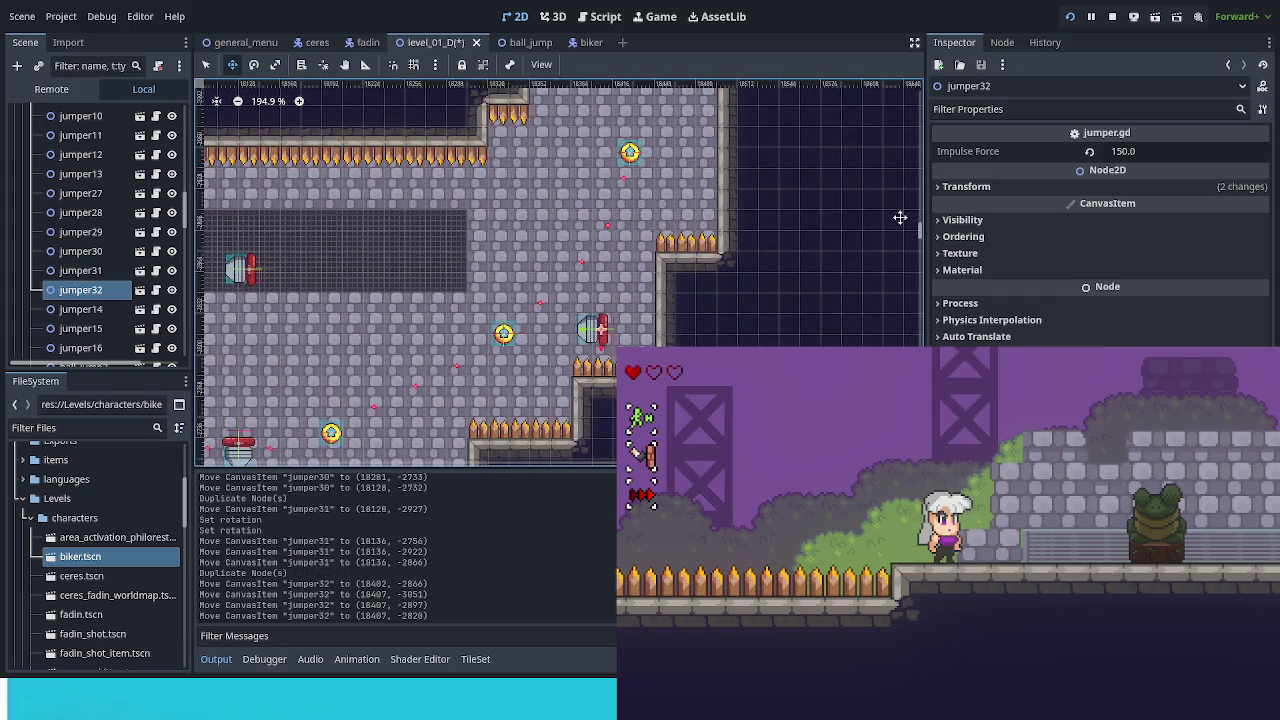
{"action": "left_click", "coordinate": [992, 187]}
{"action": "left_click", "coordinate": [1094, 253]}
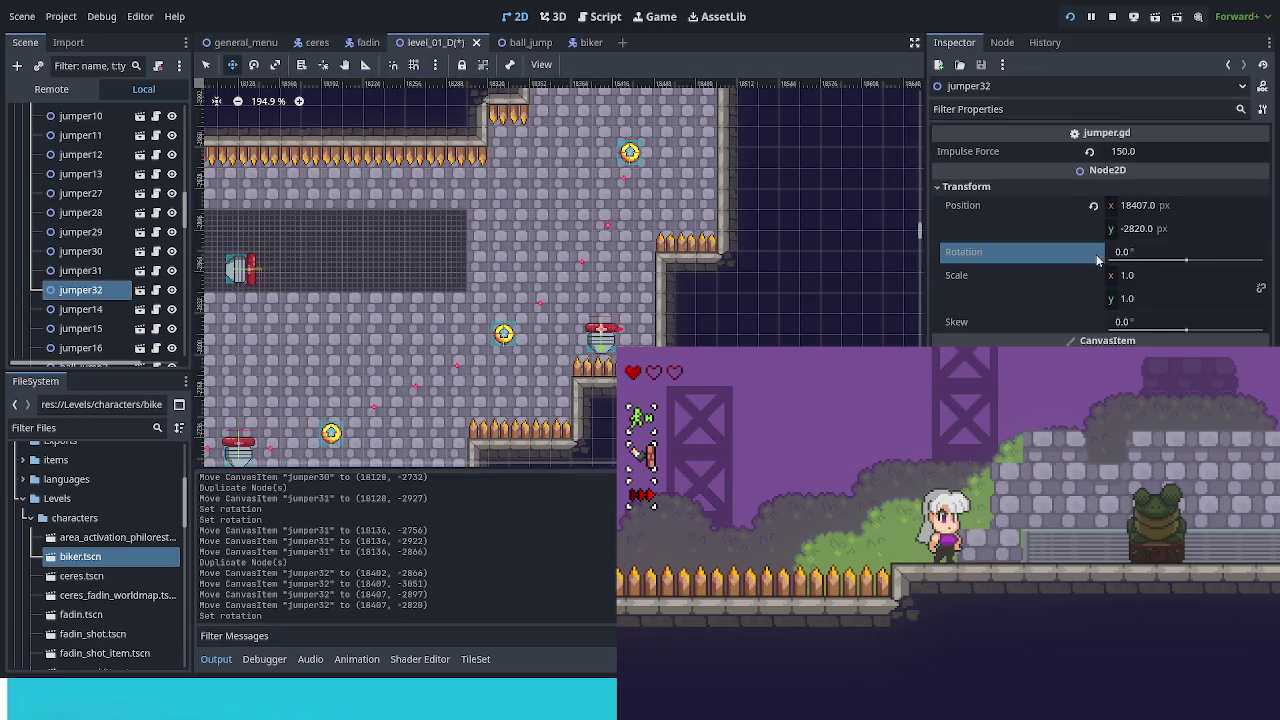
{"action": "key", "text": "ctrl+s"}
Reposition jumper32 on the spiked ledge at about (18400, -2825) and save again.
{"action": "scroll", "coordinate": [710, 235], "scroll_direction": "up", "scroll_amount": 5}
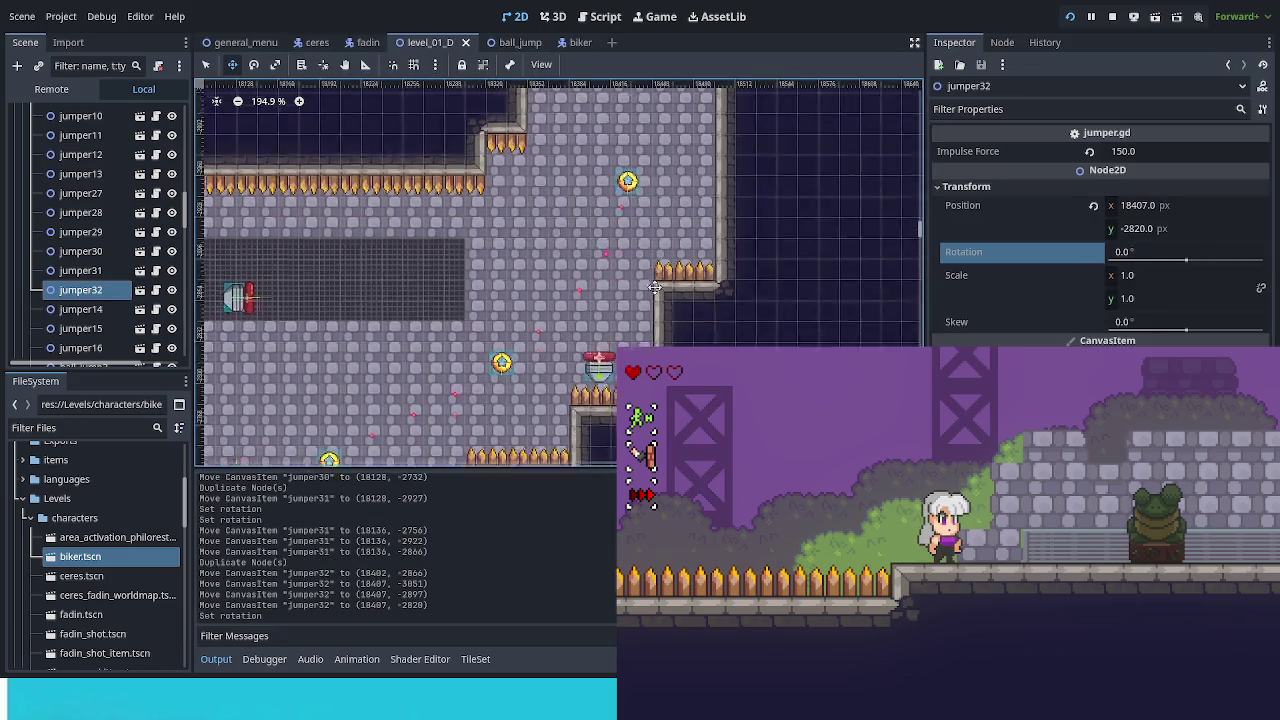
{"action": "left_click_drag", "start_coordinate": [610, 360], "coordinate": [622, 128]}
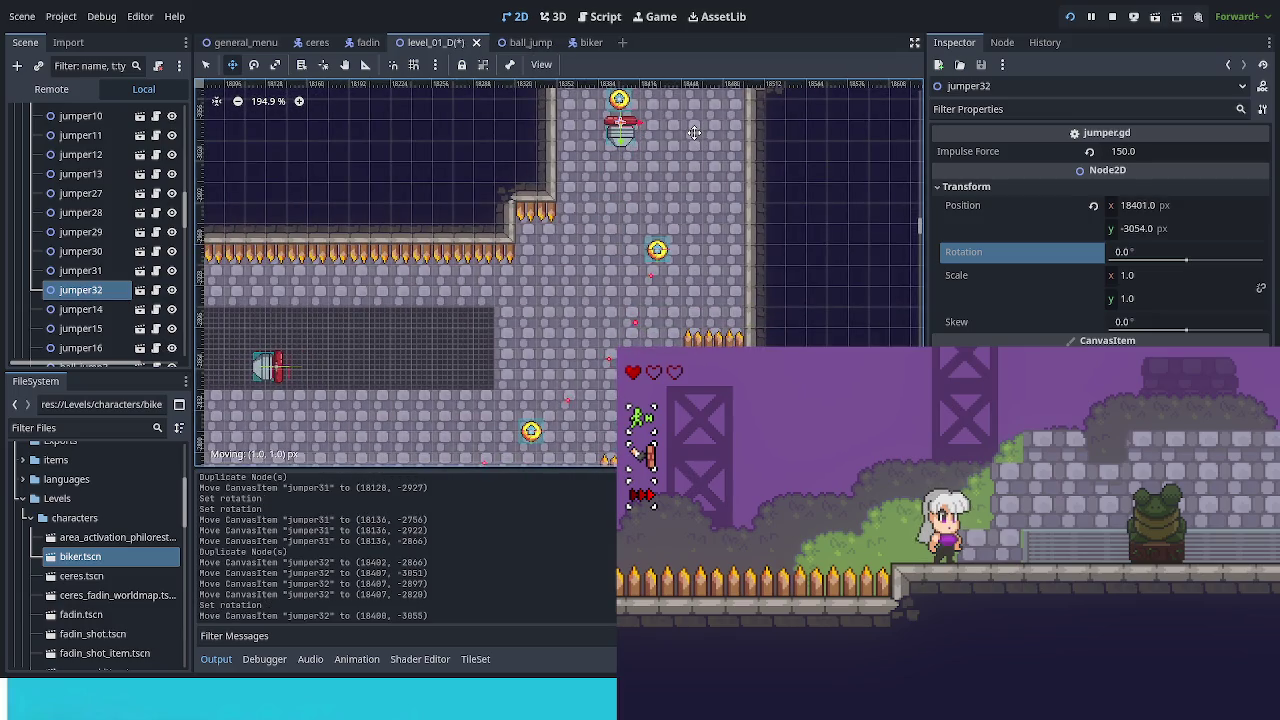
{"action": "left_click_drag", "start_coordinate": [694, 132], "coordinate": [685, 458]}
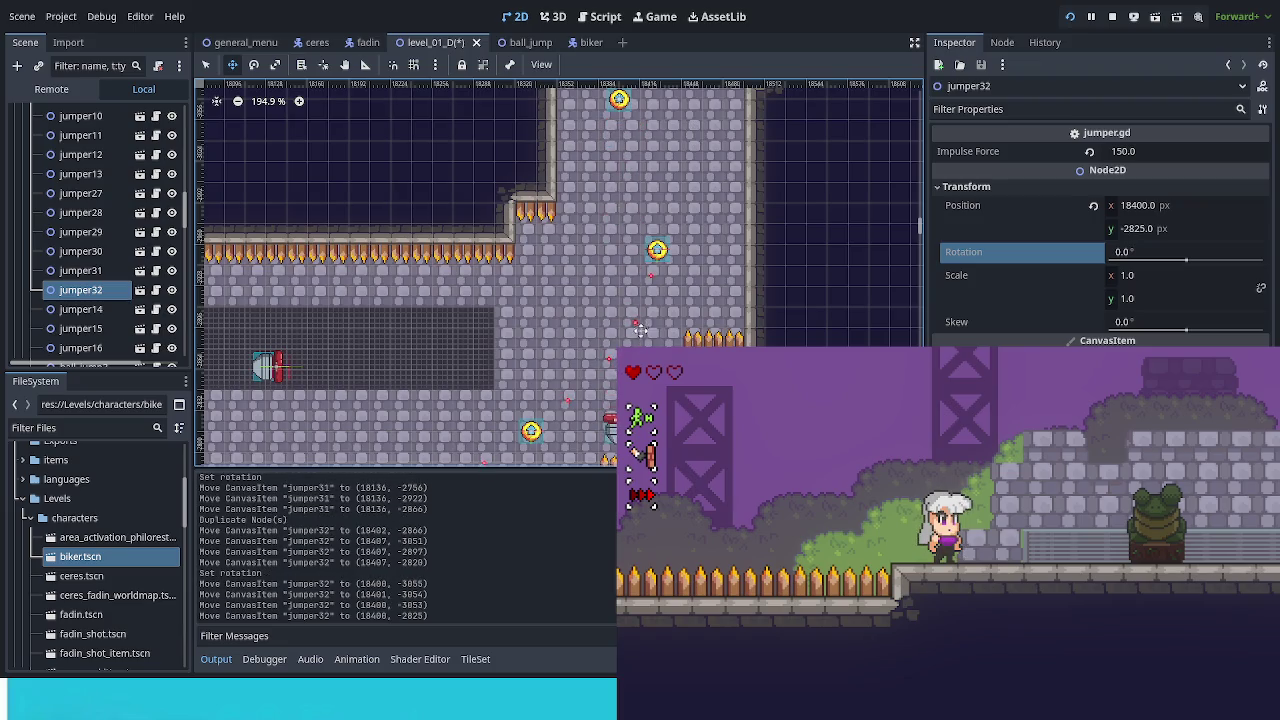
{"action": "scroll", "coordinate": [641, 330], "scroll_direction": "down", "scroll_amount": 2}
{"action": "key", "text": "ctrl+s"}
{"action": "scroll", "coordinate": [713, 271], "scroll_direction": "down", "scroll_amount": 3}
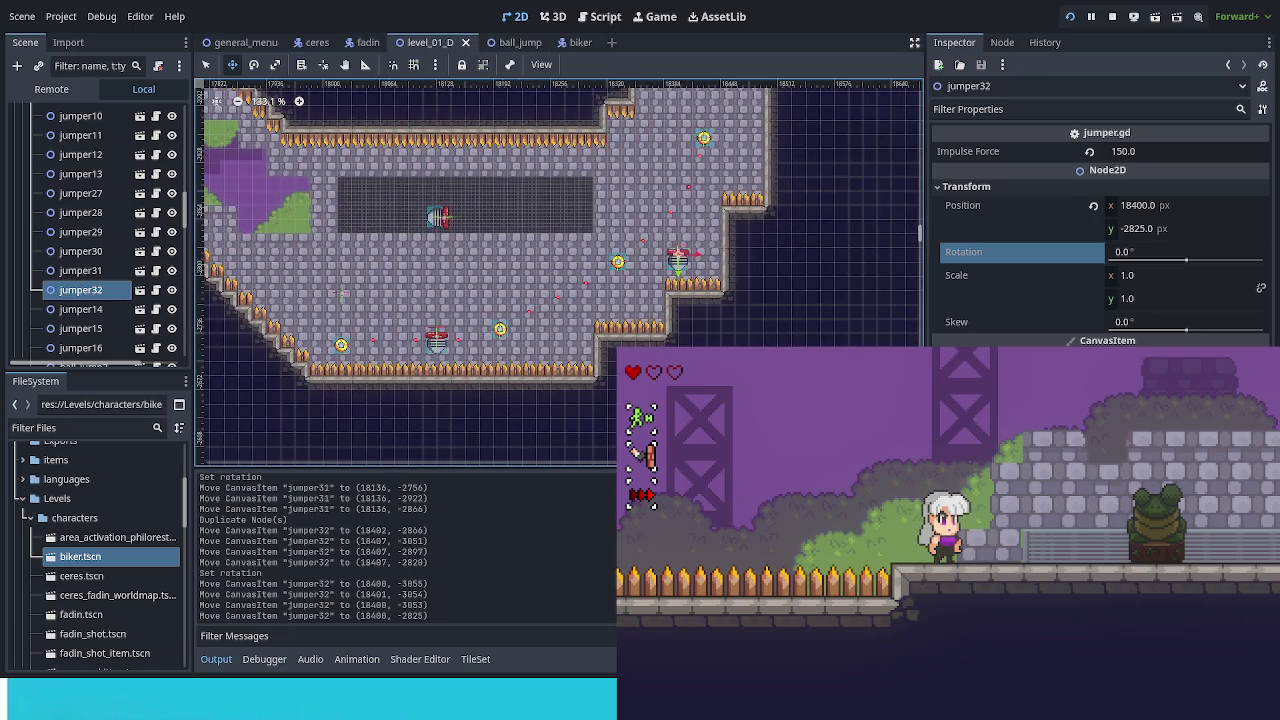
Playtest by hitting the frog checkpoint, launching off a jumper pad, then pausing and resuming.
{"action": "key", "text": "x"}
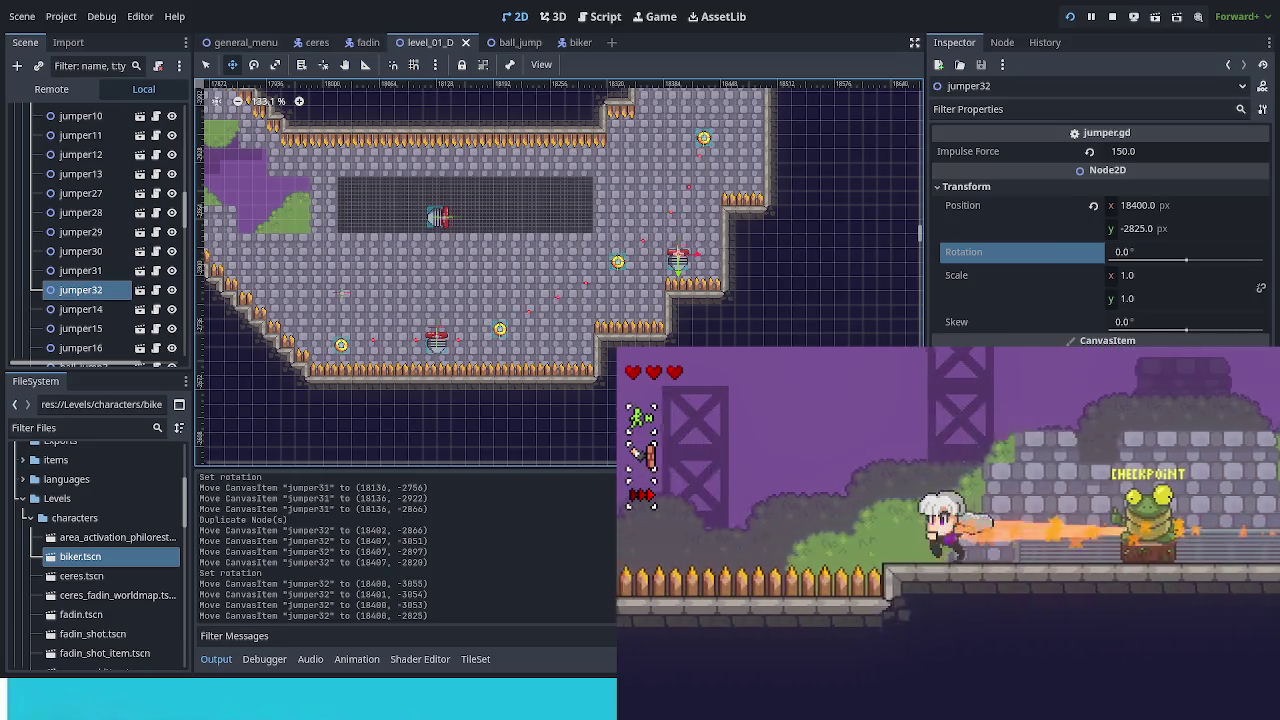
{"action": "key", "text": "x"}
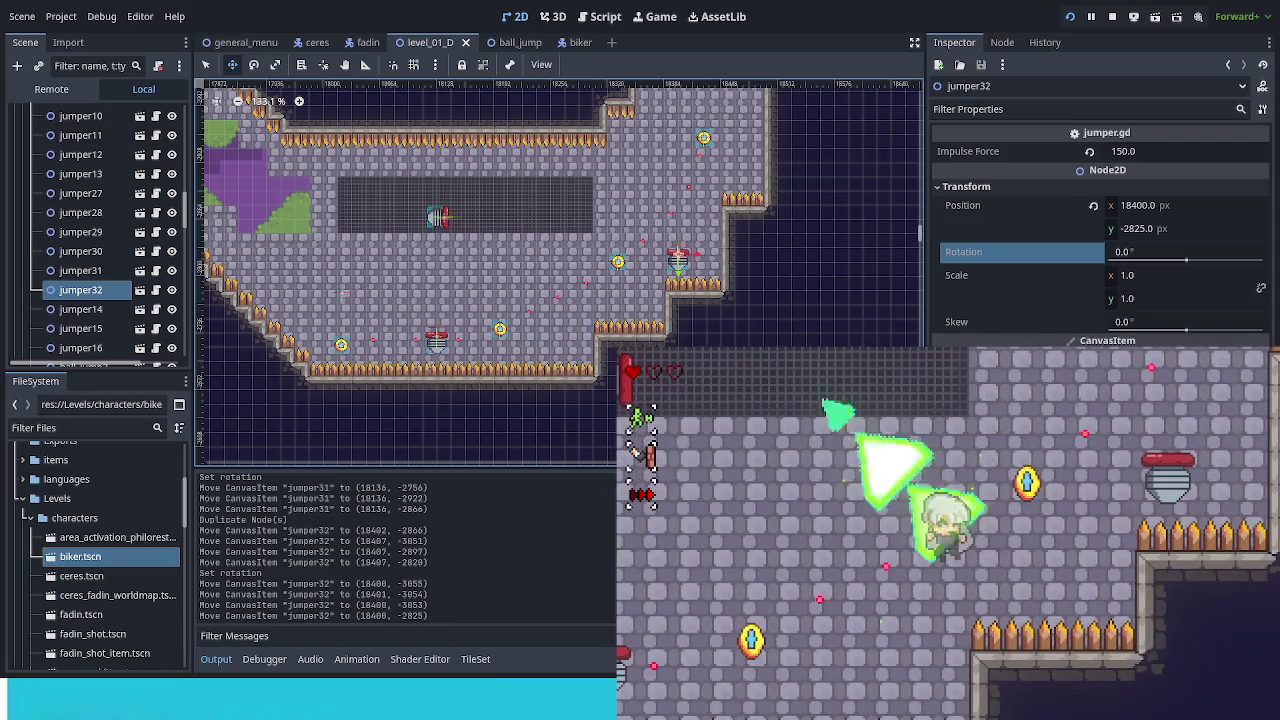
{"action": "key", "text": "Escape"}
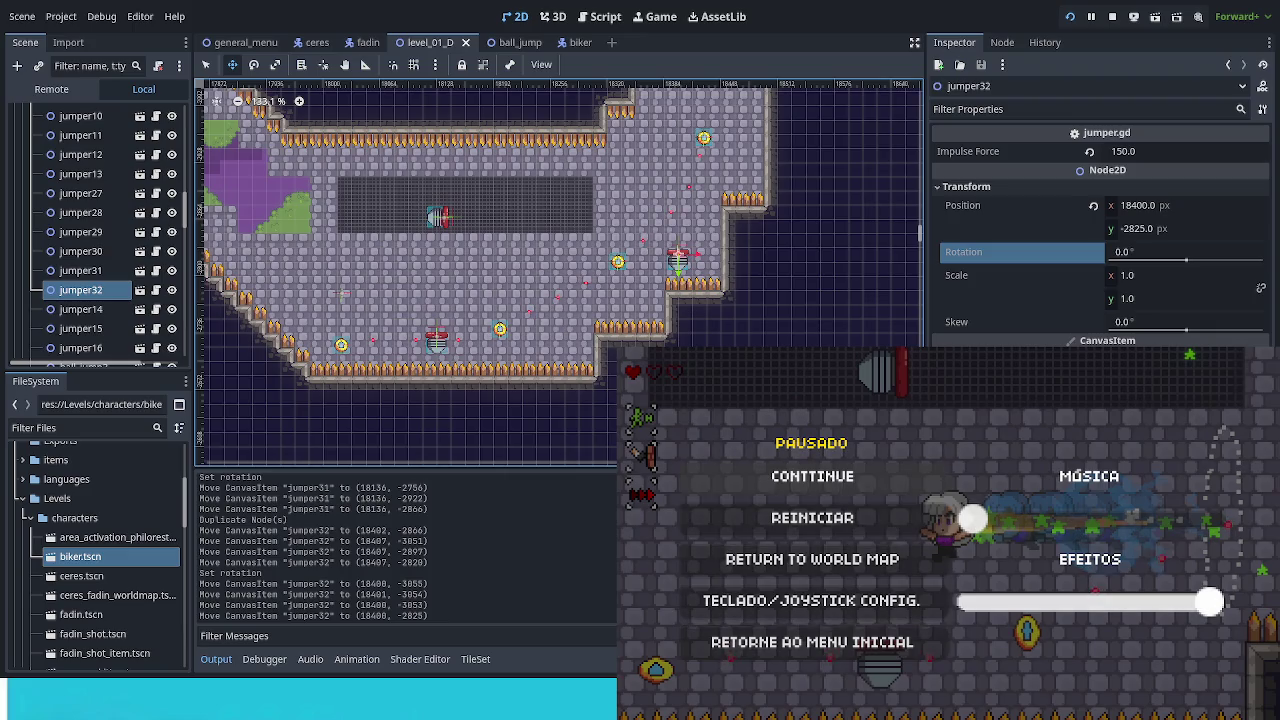
{"action": "key", "text": "Escape"}
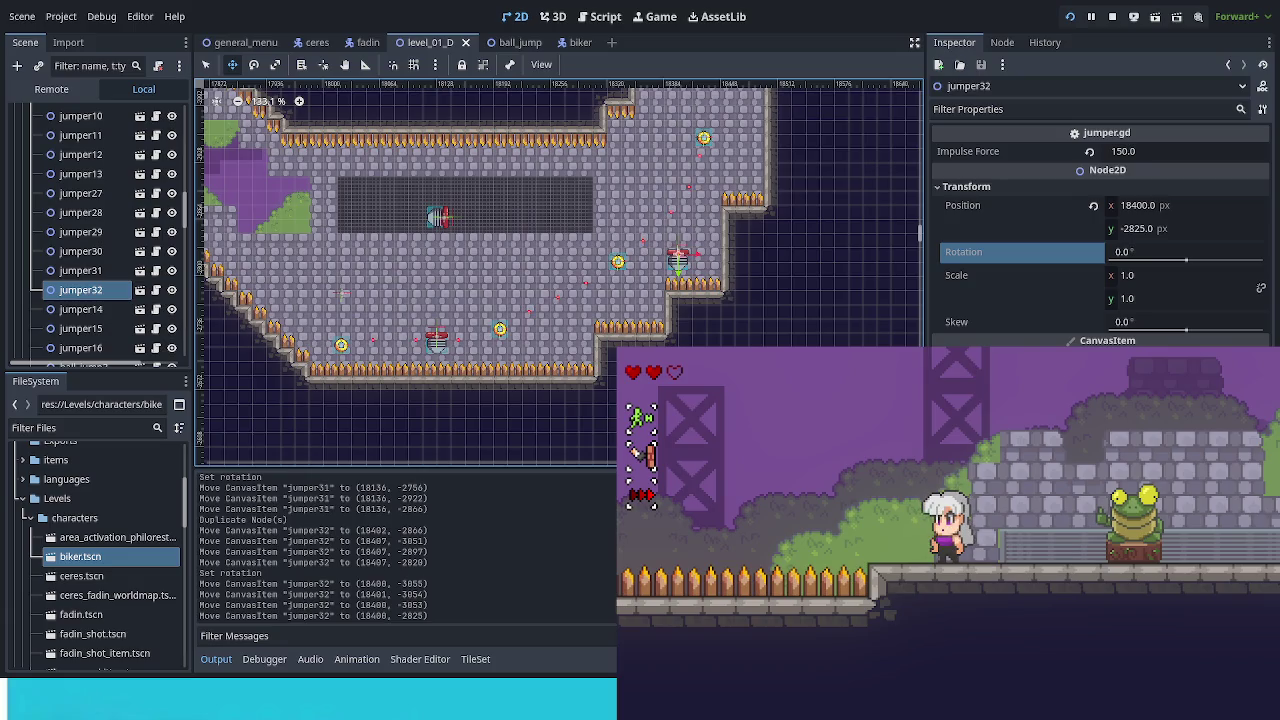
{"action": "scroll", "coordinate": [668, 265], "scroll_direction": "right", "scroll_amount": 5}
Select the diagonal corridor's launcher, then multi-select ball_jump23 and ball_jump18 in the Scene tree.
{"action": "scroll", "coordinate": [240, 104], "scroll_direction": "up", "scroll_amount": 5}
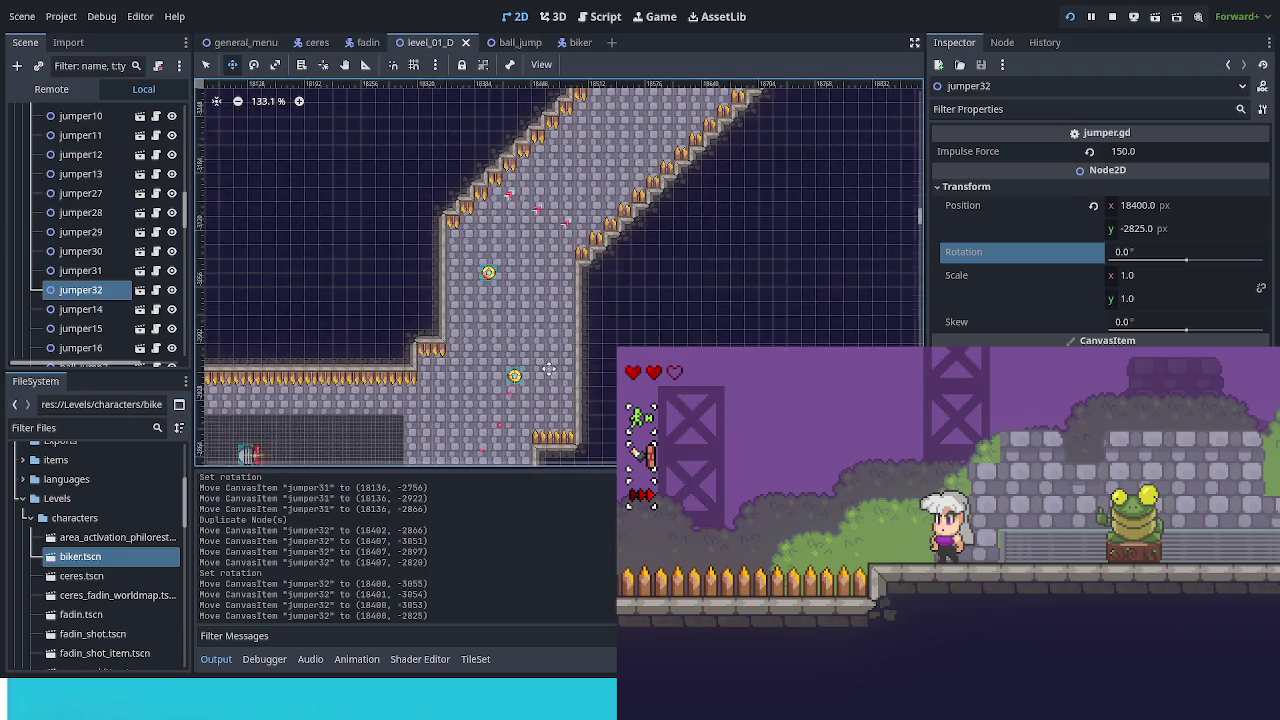
{"action": "left_click", "coordinate": [206, 66]}
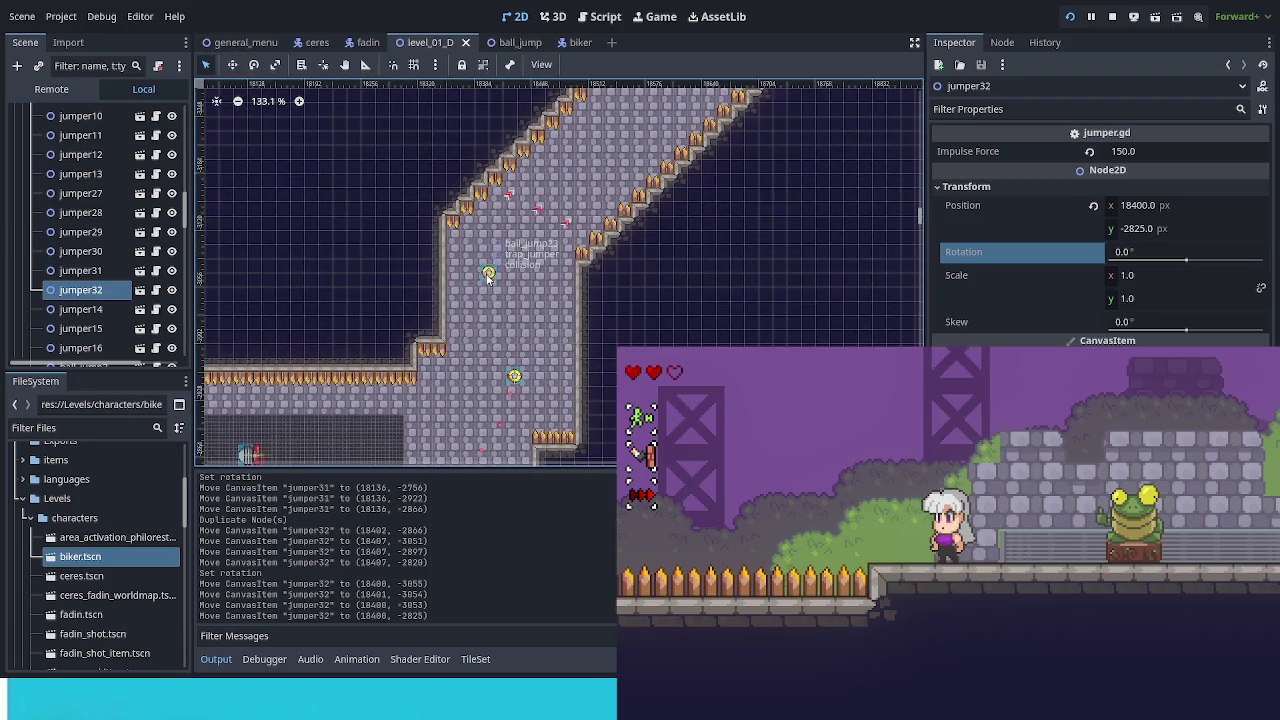
{"action": "left_click", "coordinate": [487, 277]}
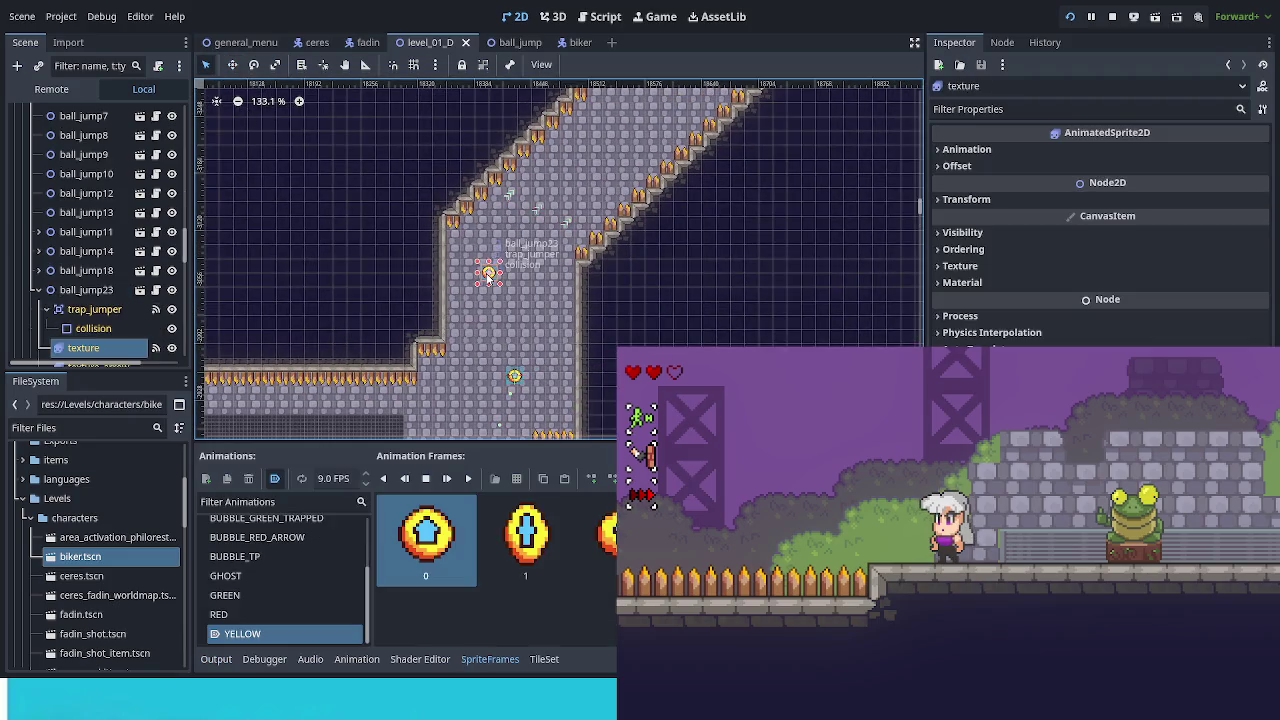
{"action": "left_click", "coordinate": [36, 290]}
{"action": "left_click", "coordinate": [88, 289]}
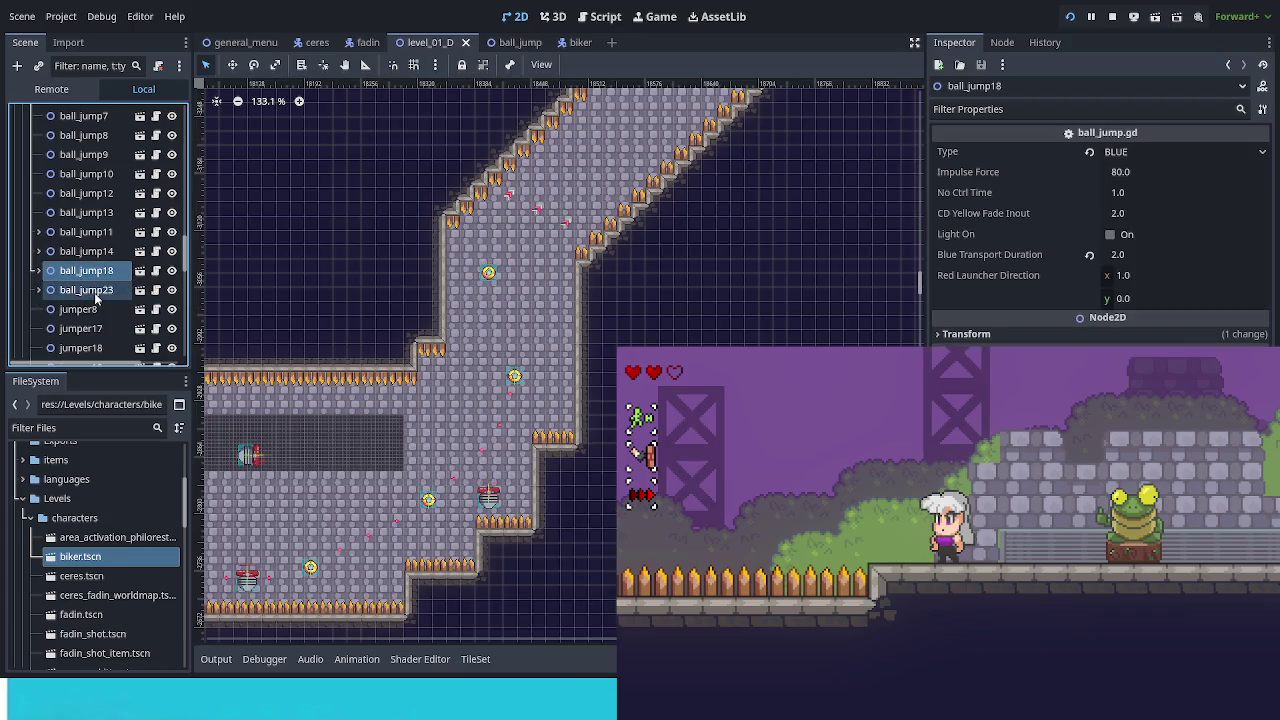